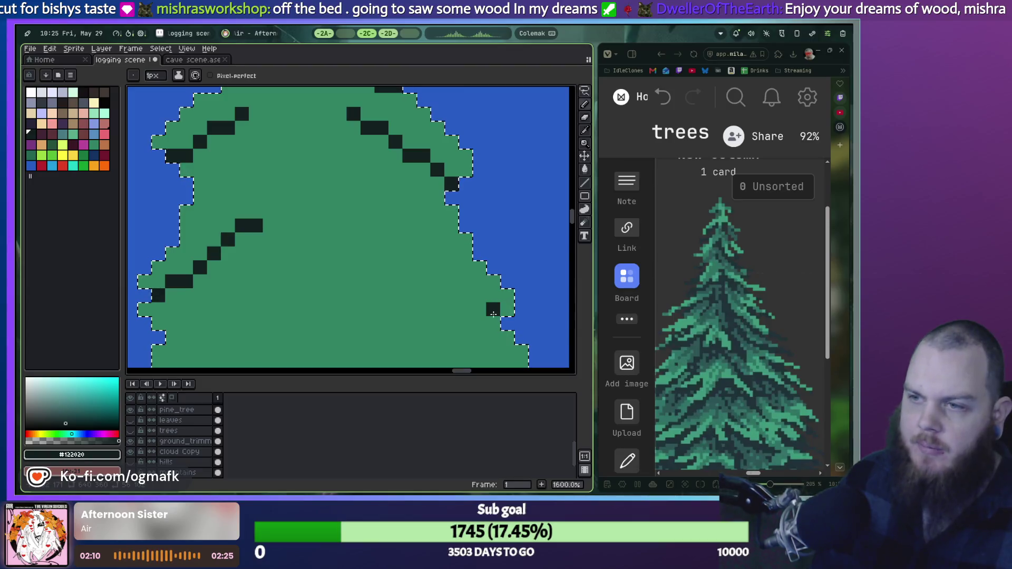
Extend a dark diagonal branch line along the pine tree's right edge.
left_click_drag(500, 310, 410, 254)
scroll(410, 254, "down", 3)
scroll(396, 275, "down", 3)
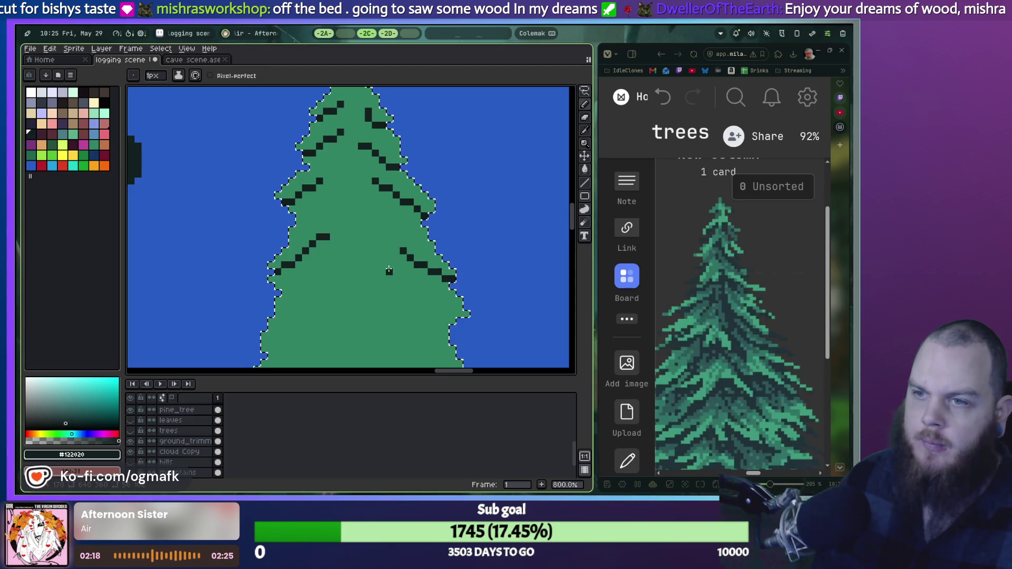
scroll(388, 237, "up", 2)
scroll(332, 280, "up", 1)
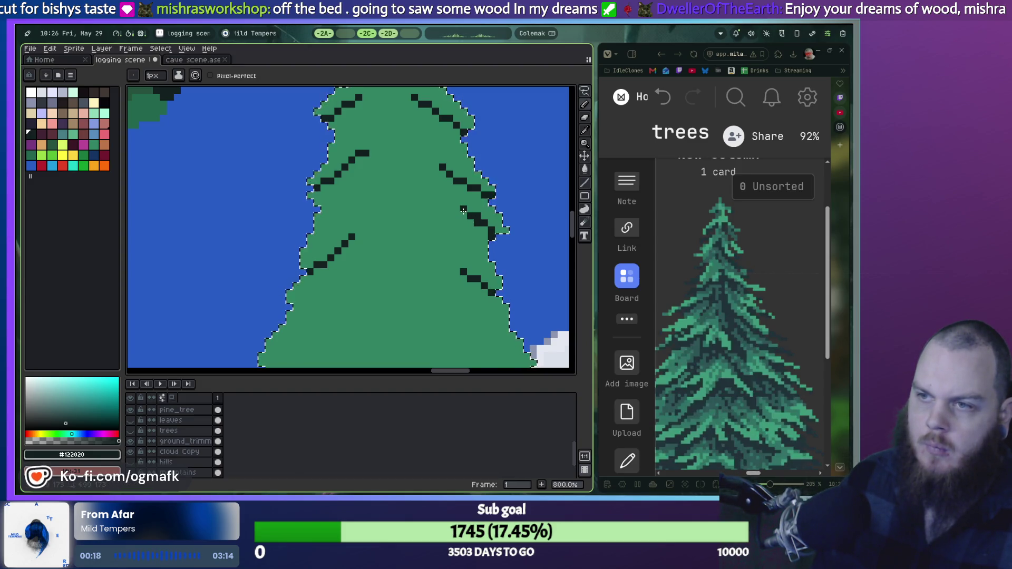
scroll(463, 211, "down", 3)
scroll(425, 248, "up", 3)
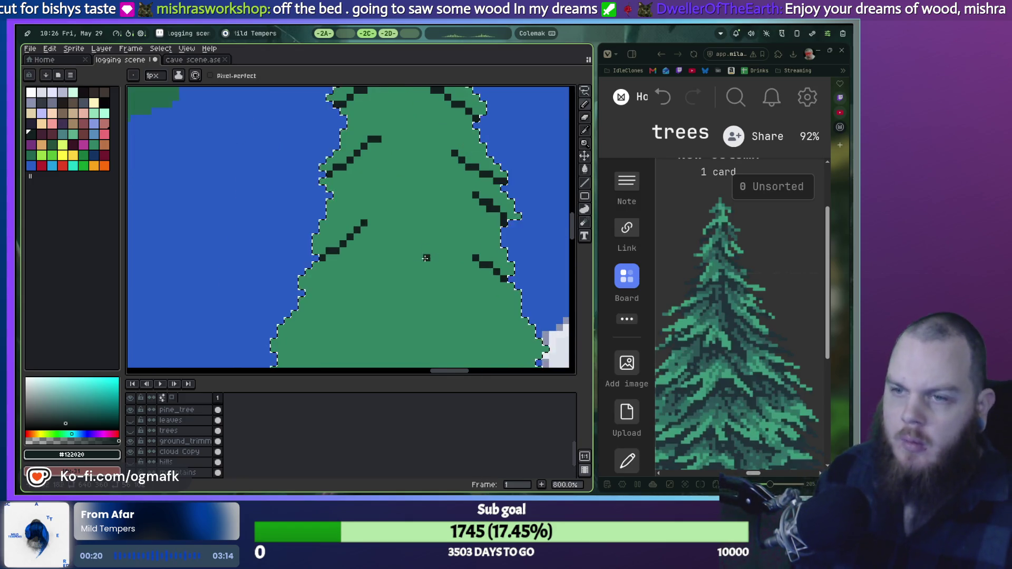
scroll(316, 258, "up", 3)
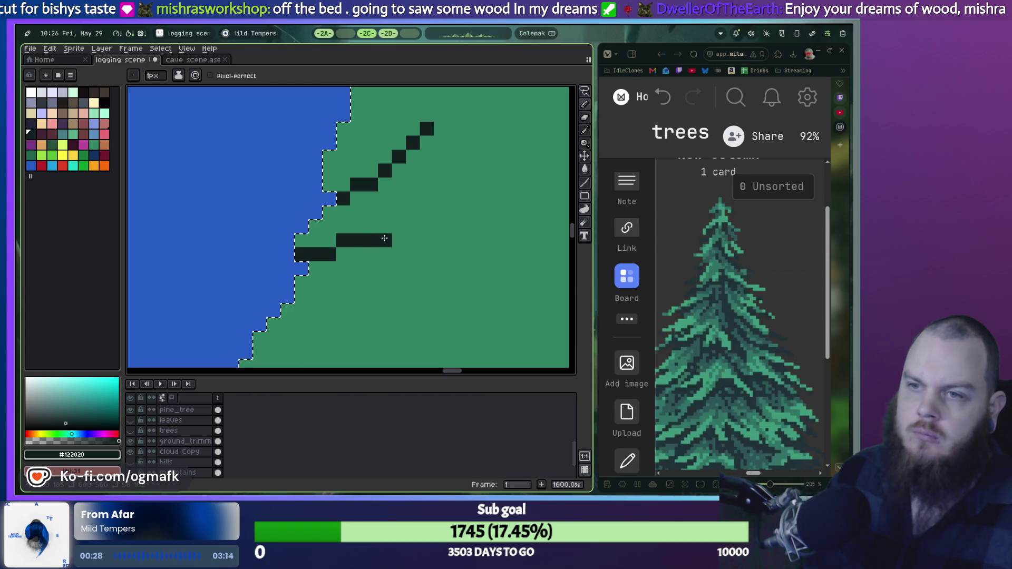
scroll(401, 235, "down", 2)
scroll(314, 288, "up", 1)
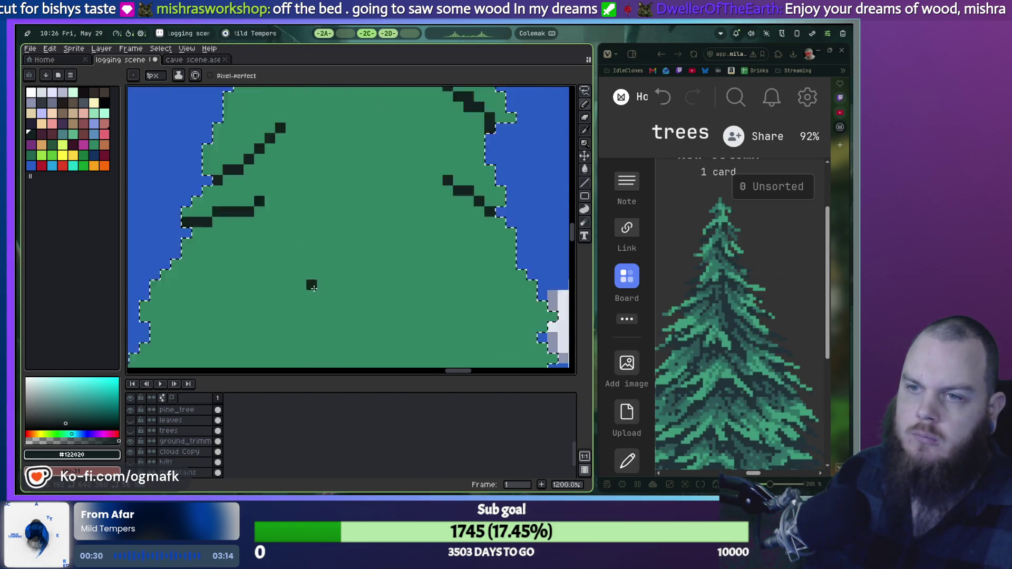
scroll(314, 287, "up", 1)
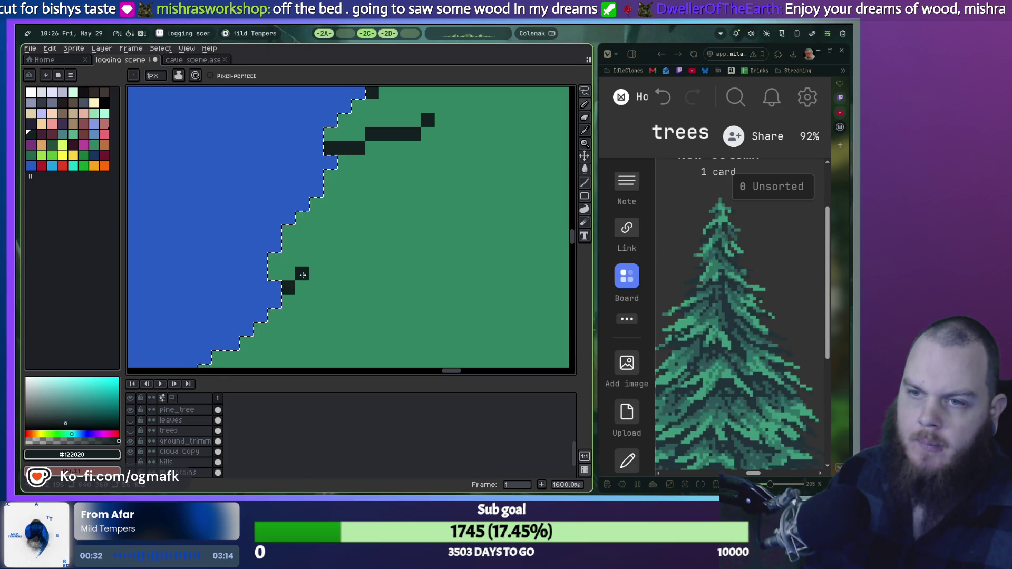
Add a new dark stair-stepped branch line and erase one stray pixel.
left_click(358, 245)
right_click(344, 245)
left_click(372, 245)
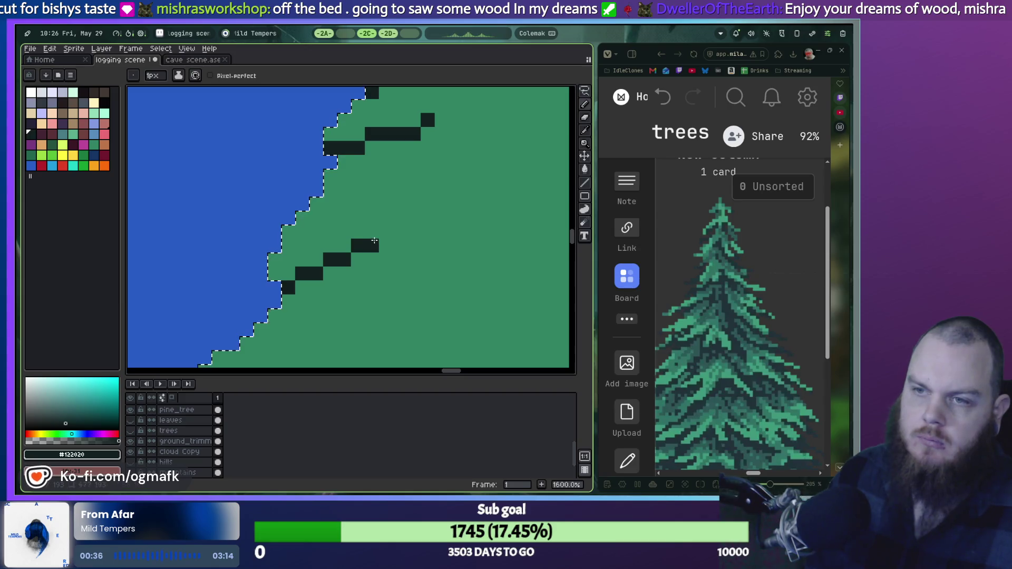
left_click(385, 232)
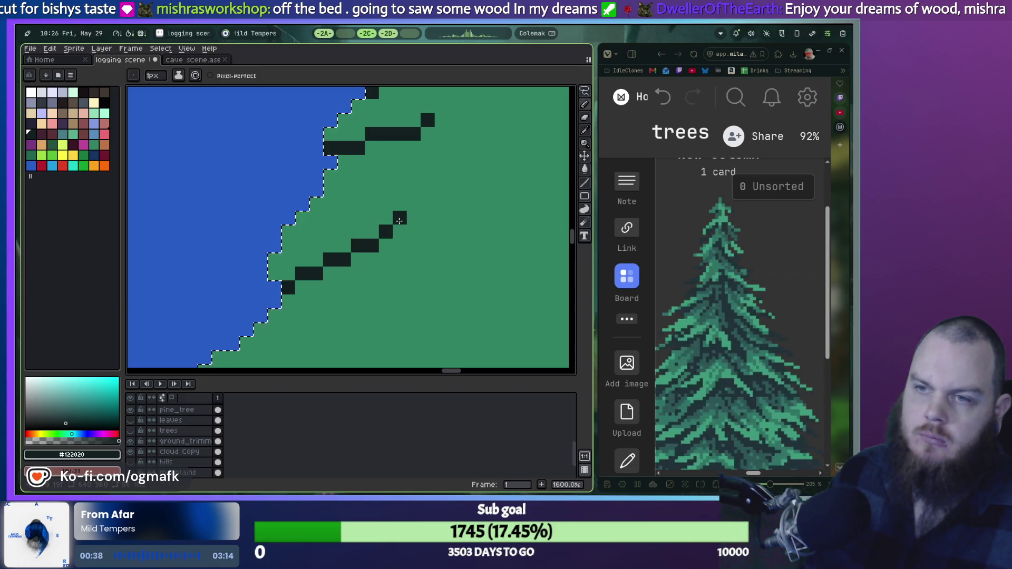
Draw a dark branch stroke near the cloud, extending it up-left.
scroll(399, 220, "down", 3)
scroll(348, 289, "up", 2)
mouse_move(496, 254)
left_mouse_down()
mouse_move(506, 254)
mouse_move(432, 200)
left_mouse_up()
left_click(444, 212)
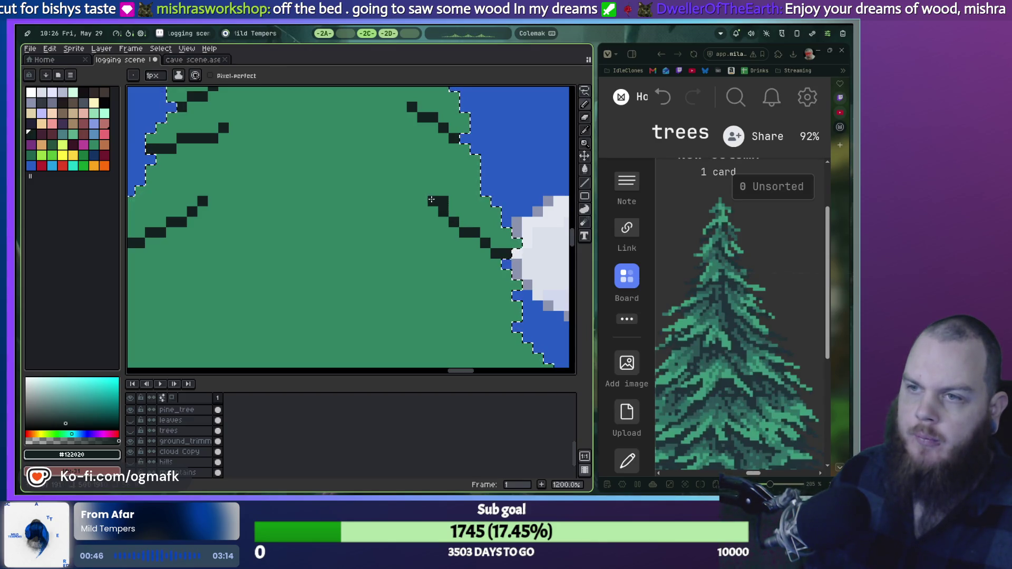
scroll(393, 242, "down", 4)
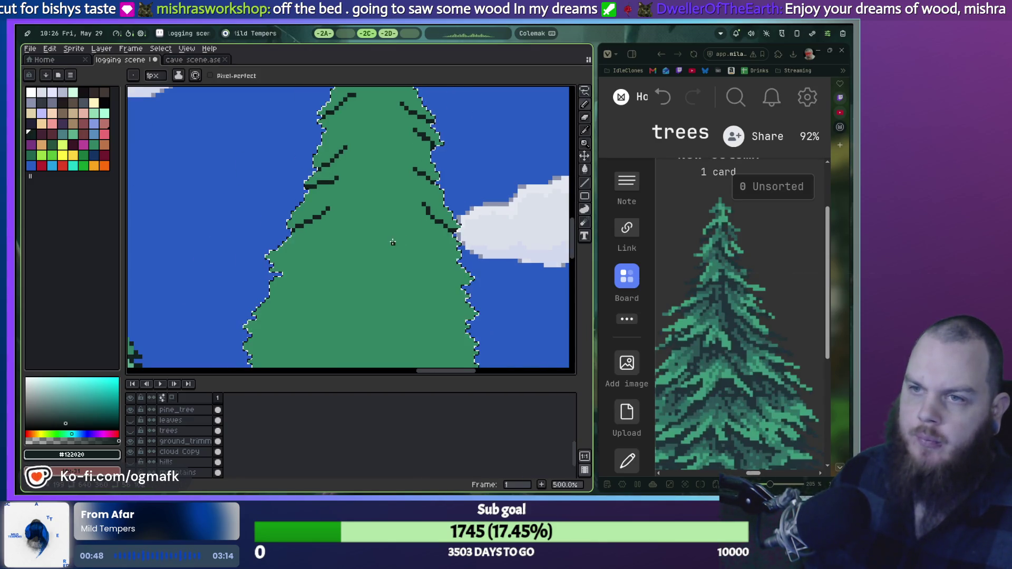
Start a dark branch line at the tree's lower left edge, undoing one stroke.
scroll(393, 243, "up", 3)
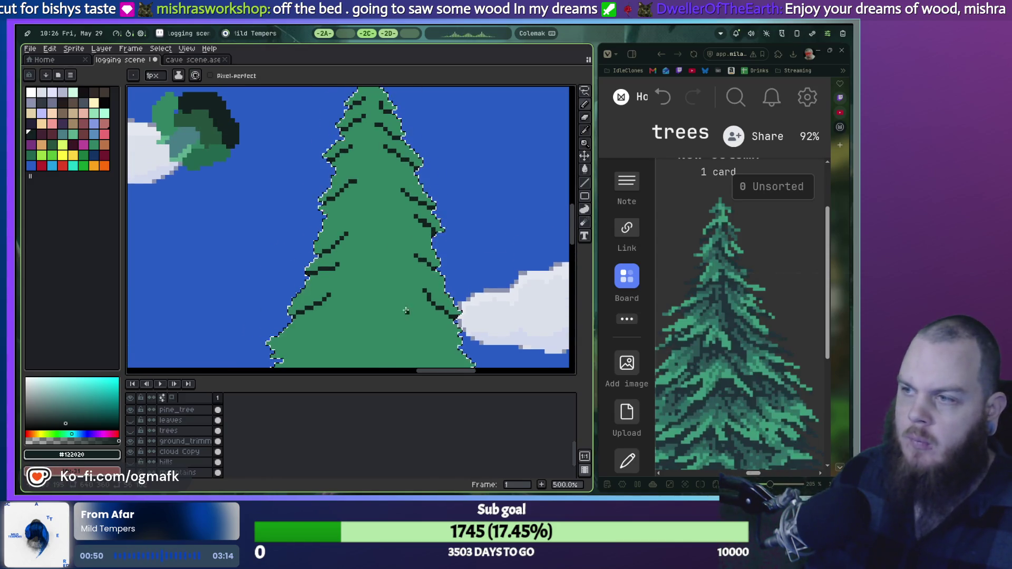
scroll(406, 312, "up", 3)
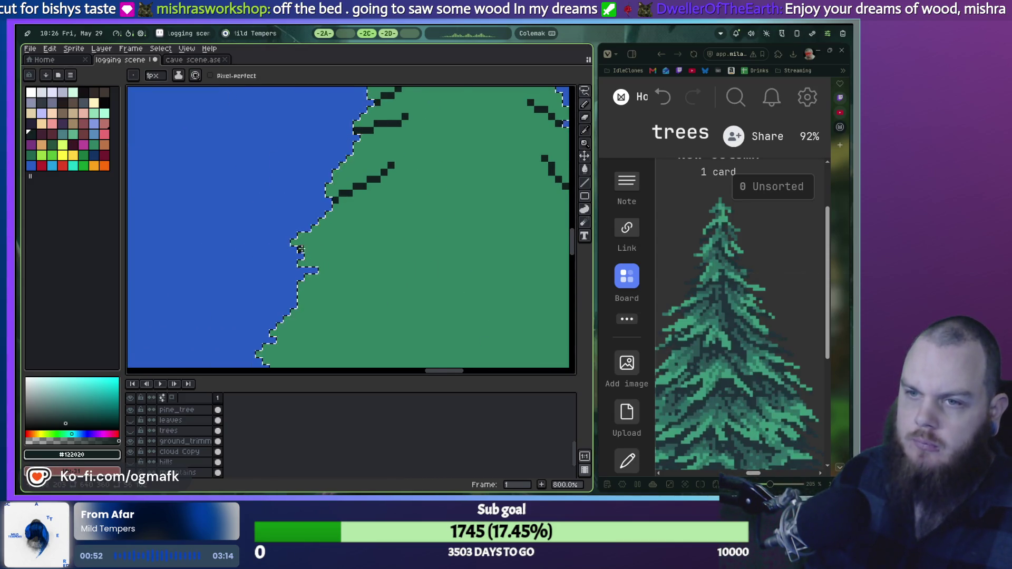
scroll(300, 248, "up", 3)
left_click_drag(334, 289, 347, 289)
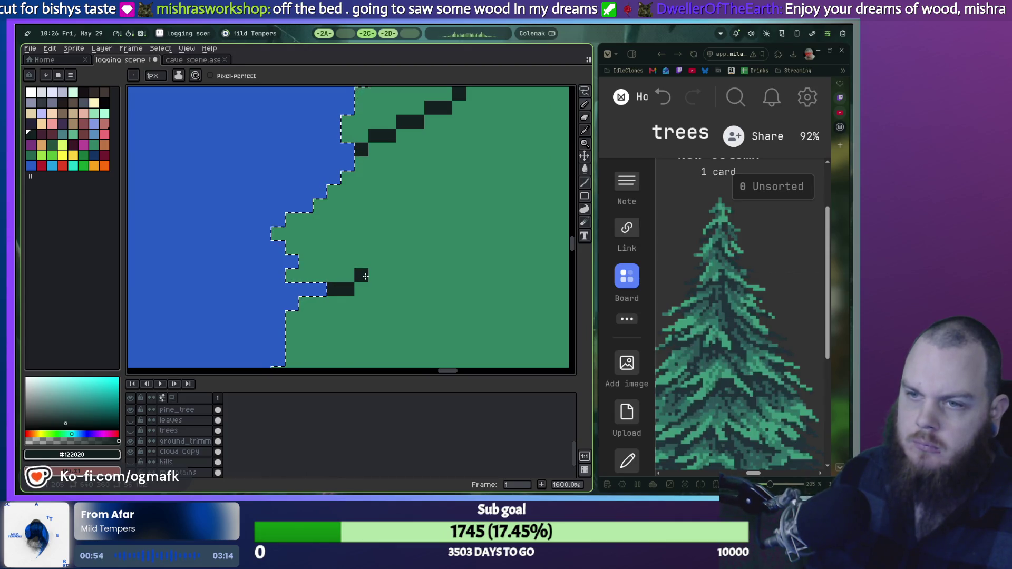
left_click(387, 275)
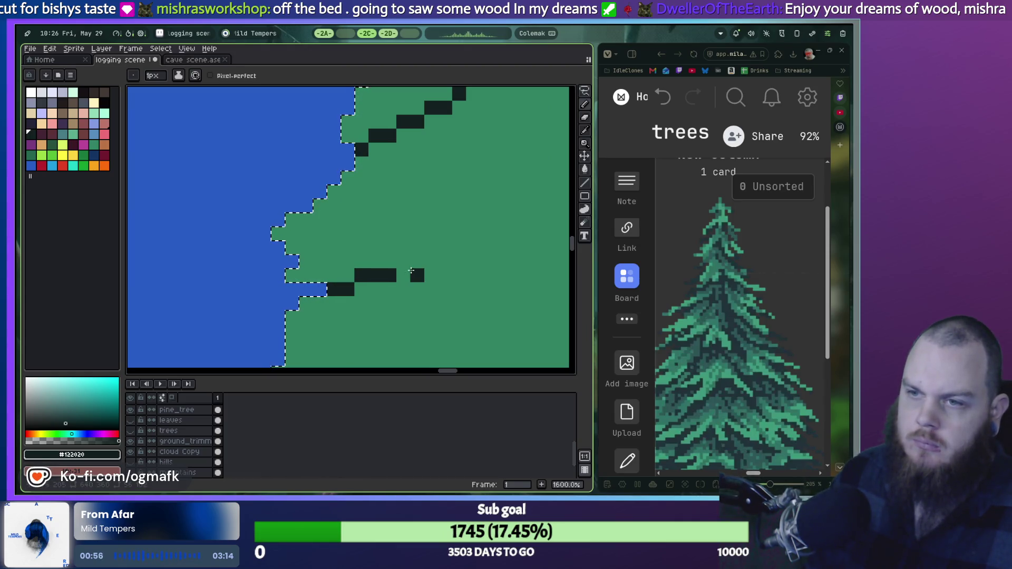
mouse_move(431, 249)
left_mouse_down()
mouse_move(514, 220)
mouse_move(372, 306)
left_mouse_up()
scroll(514, 220, "down", 3)
scroll(314, 311, "up", 1)
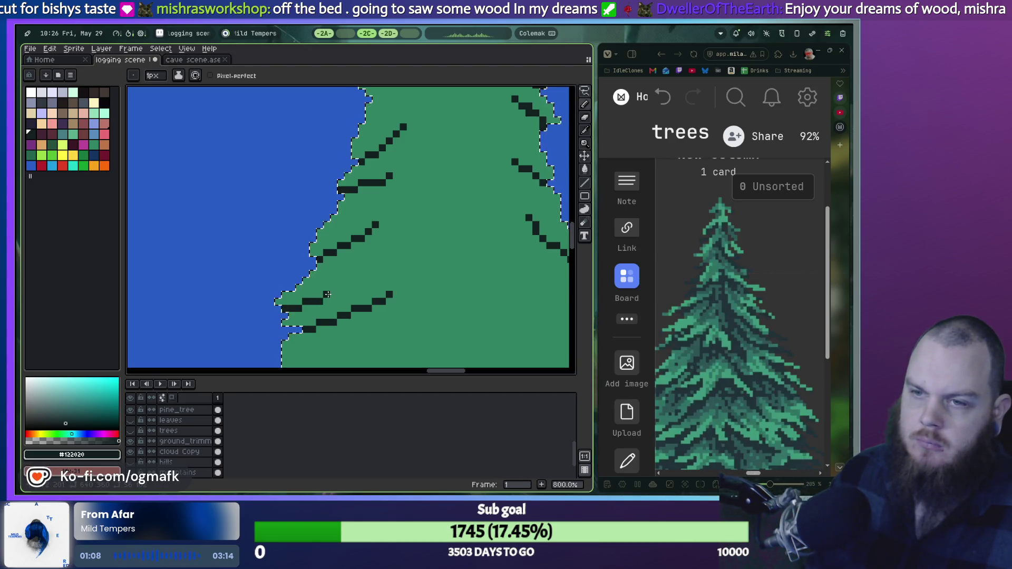
key("ctrl+z")
key("ctrl+z")
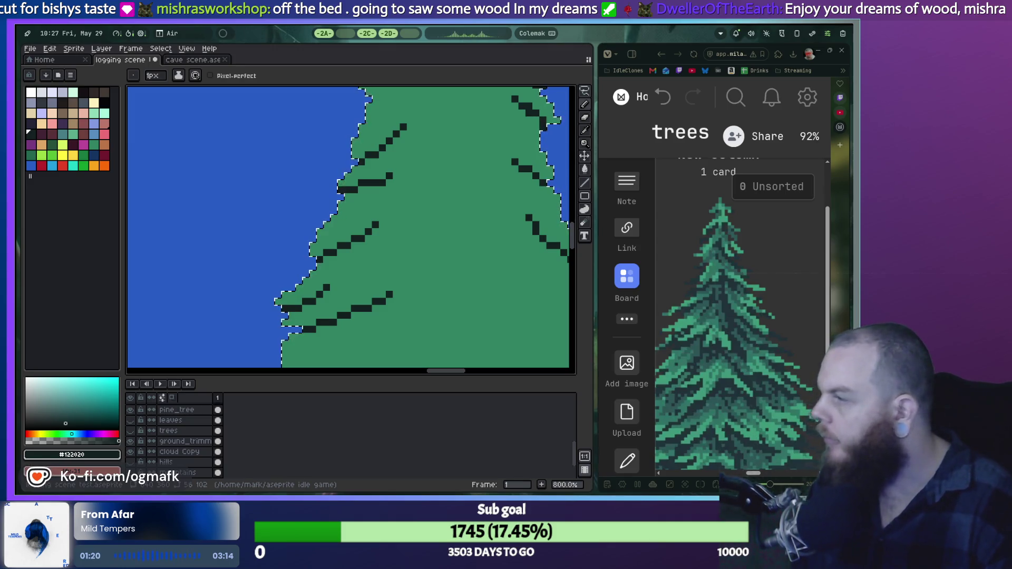
Add a dark pixel to the branch near the cloud.
scroll(380, 290, "up", 2)
scroll(381, 289, "down", 2)
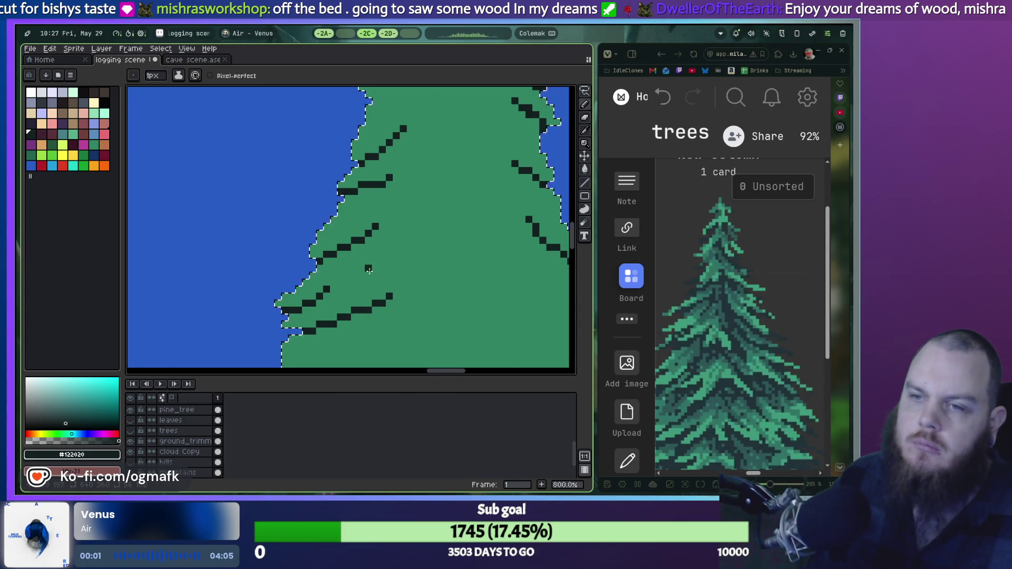
scroll(269, 283, "down", 2)
scroll(269, 283, "up", 4)
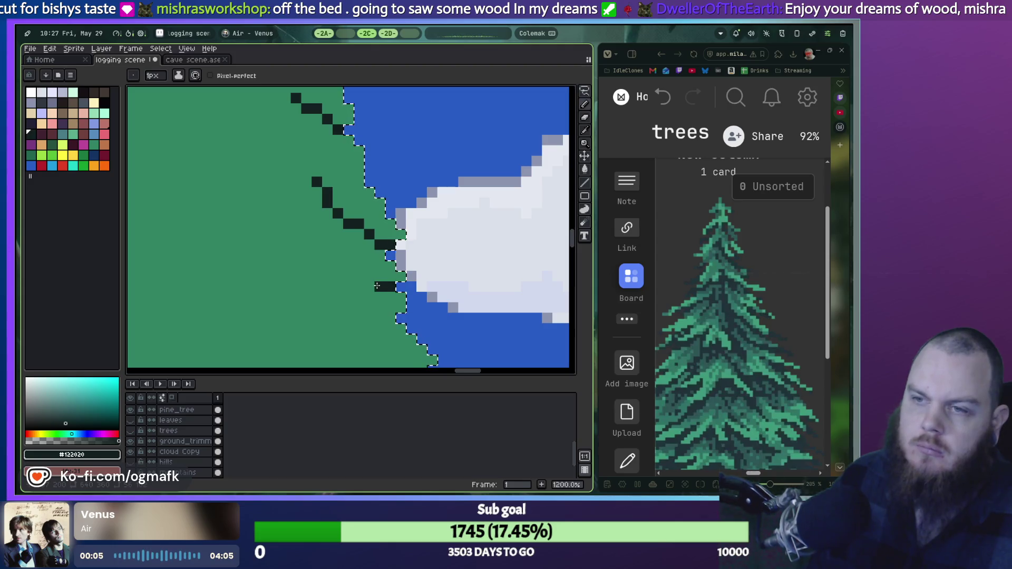
left_click(348, 273)
Lengthen the right-edge dark branch up-left, filling its gap.
scroll(369, 320, "down", 3)
scroll(368, 320, "up", 2)
left_click_drag(317, 327, 363, 279)
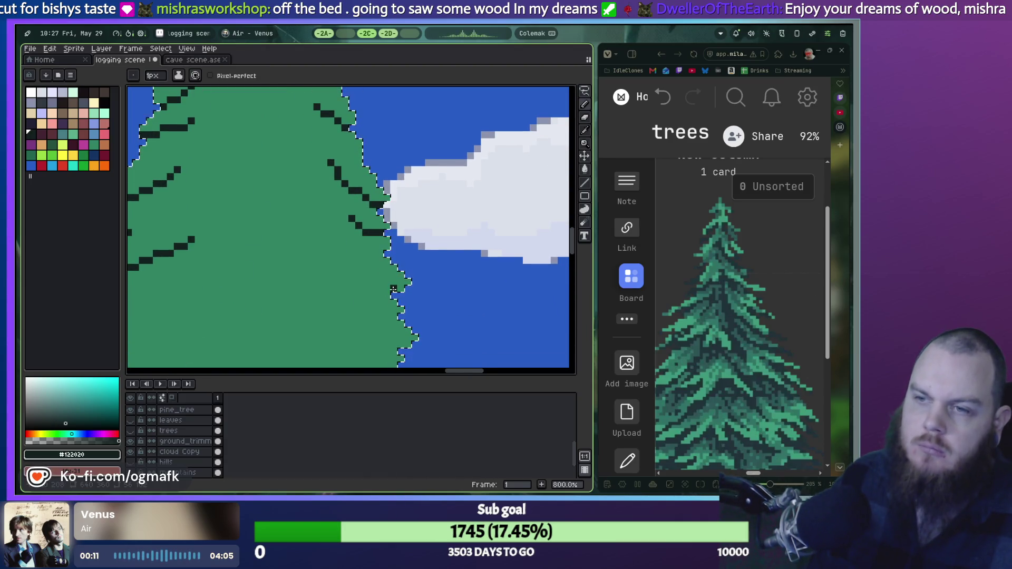
left_click(365, 282)
left_click(359, 274)
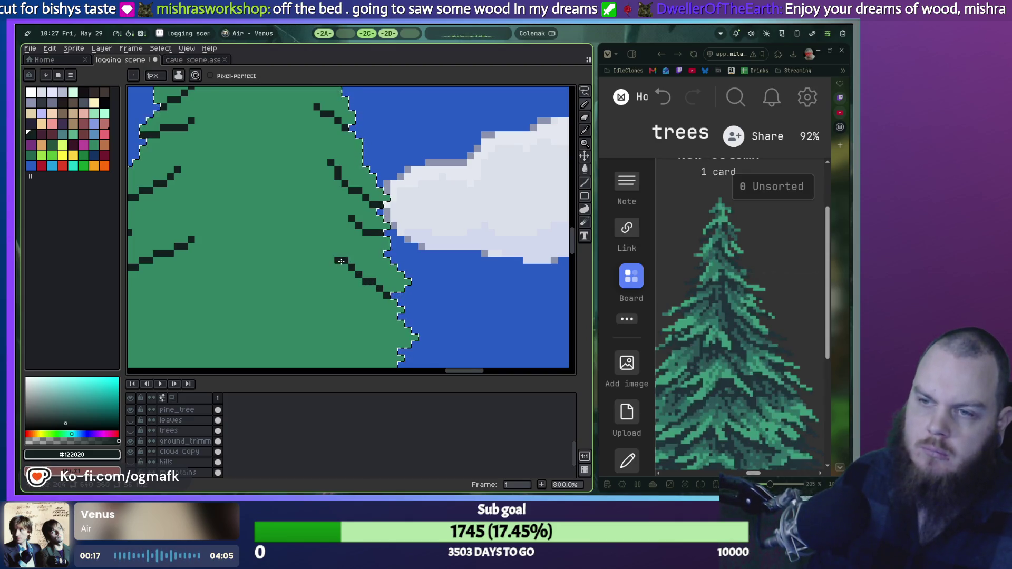
scroll(341, 261, "down", 3)
scroll(341, 262, "up", 5)
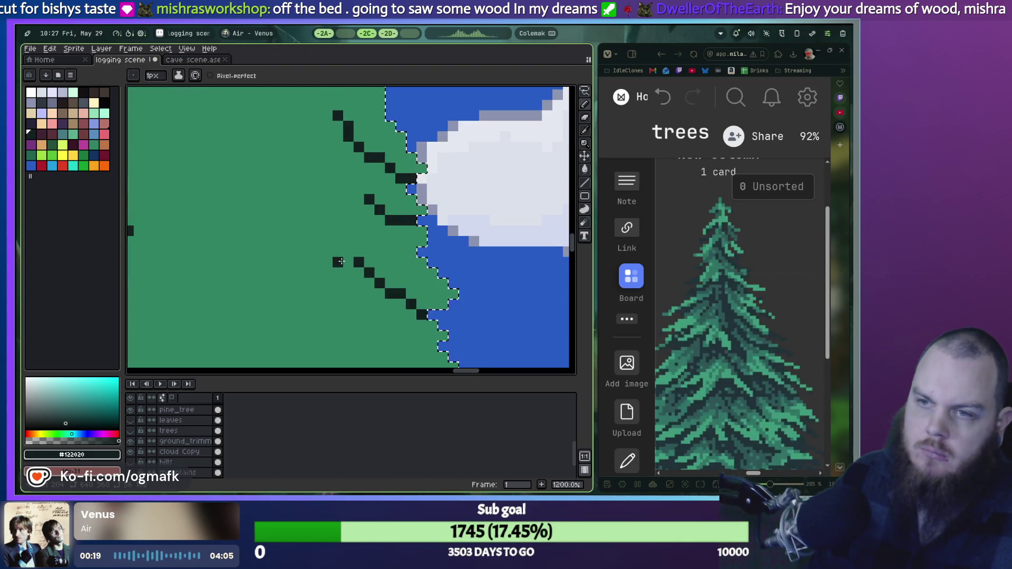
left_click(348, 262)
left_click(326, 250)
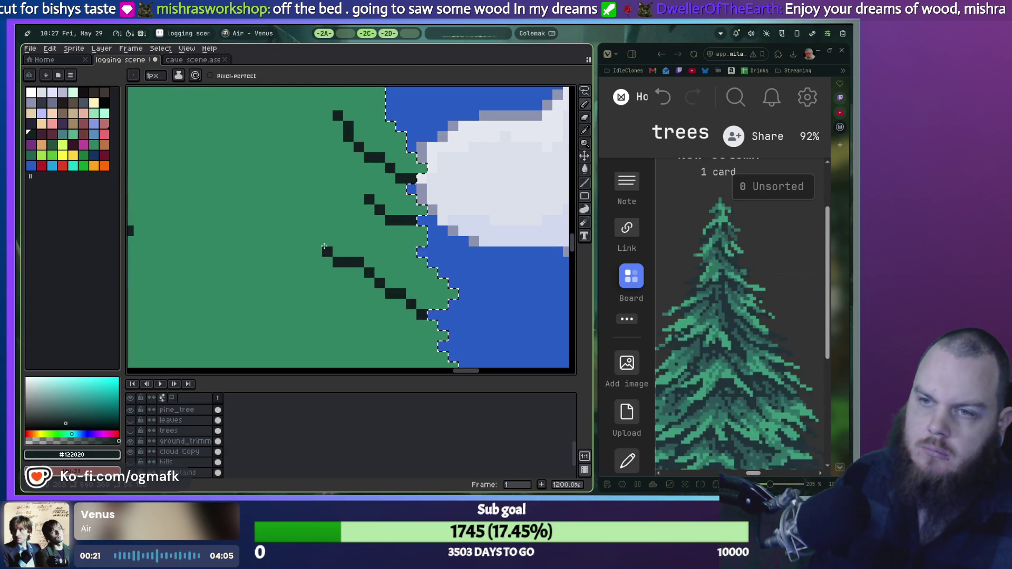
scroll(324, 247, "down", 4)
left_click_drag(289, 288, 378, 330)
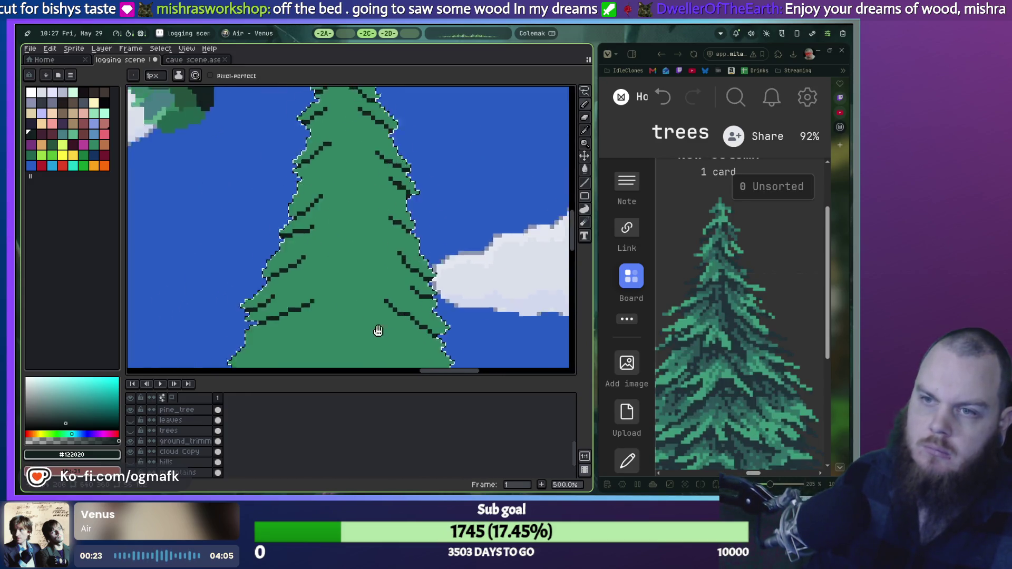
scroll(357, 283, "up", 2)
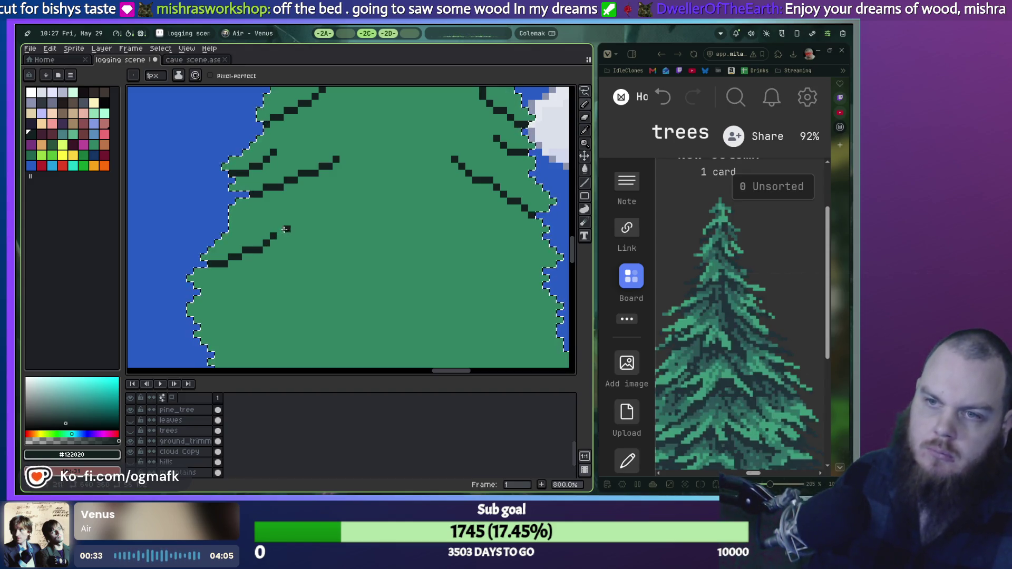
Draw a short dark stair-step branch angling up-left from the canopy's right edge, undoing one misplaced pixel.
scroll(283, 228, "down", 3)
scroll(287, 253, "up", 5)
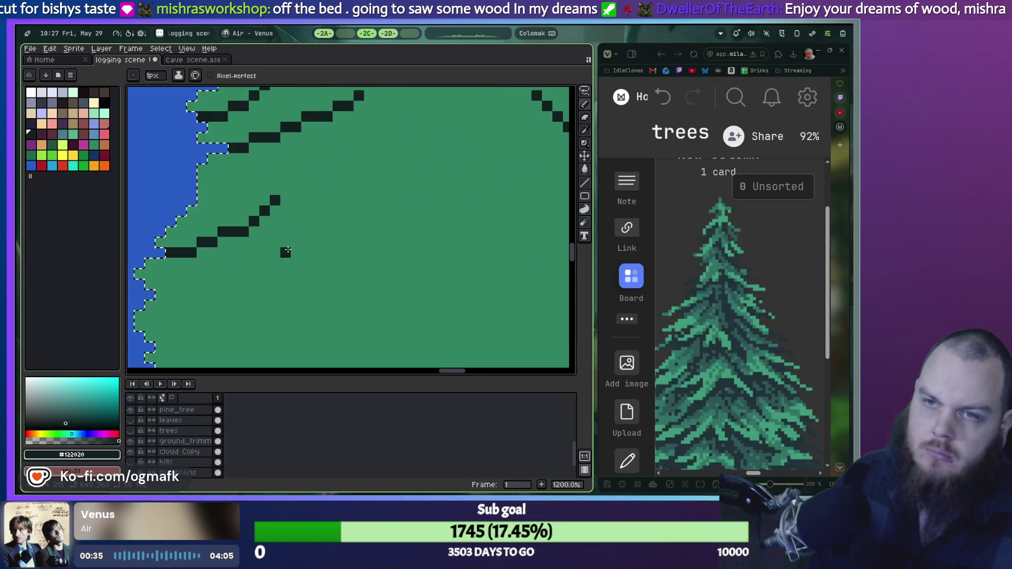
scroll(287, 253, "down", 4)
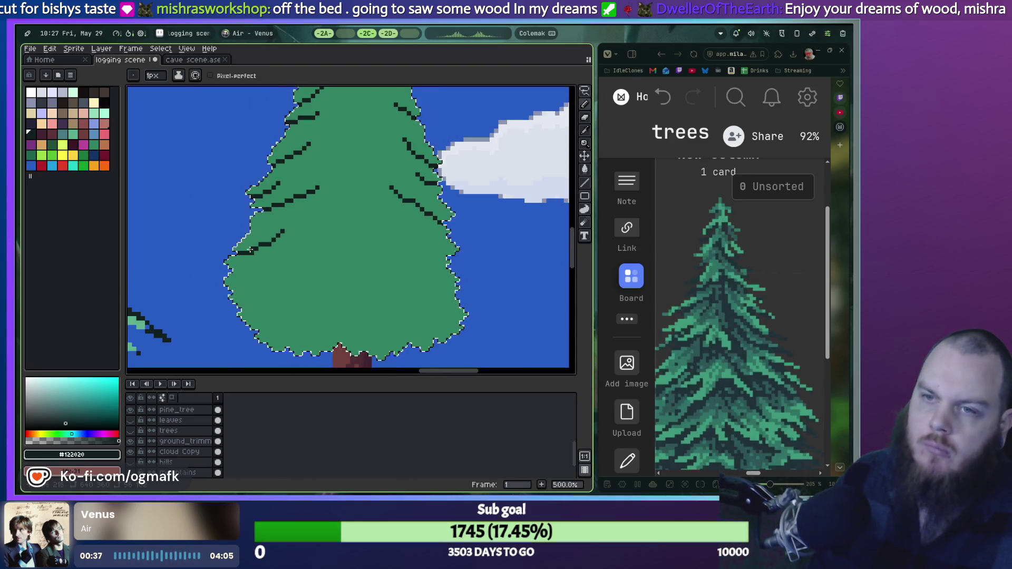
scroll(261, 244, "up", 3)
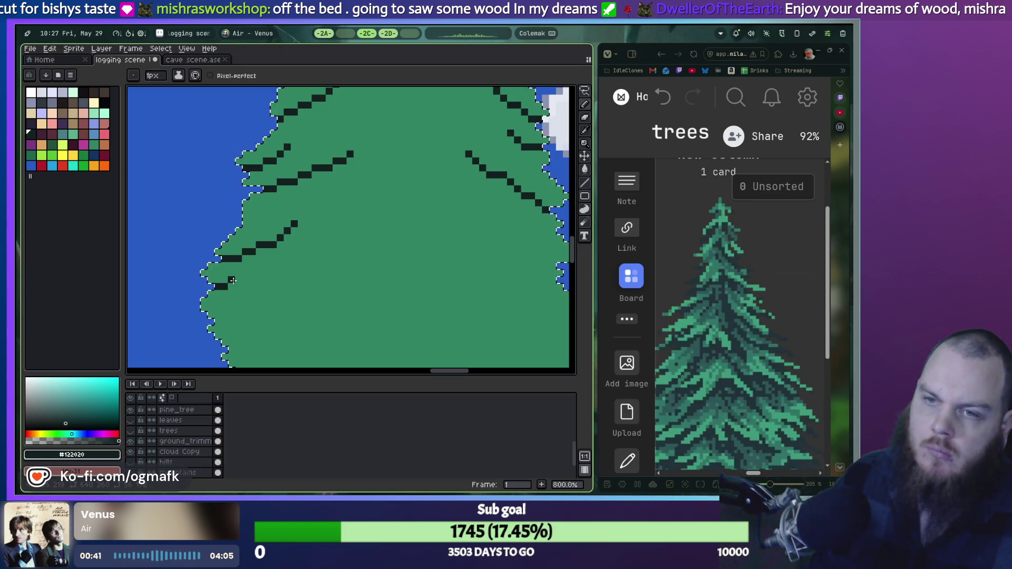
scroll(245, 280, "down", 2)
scroll(252, 274, "up", 2)
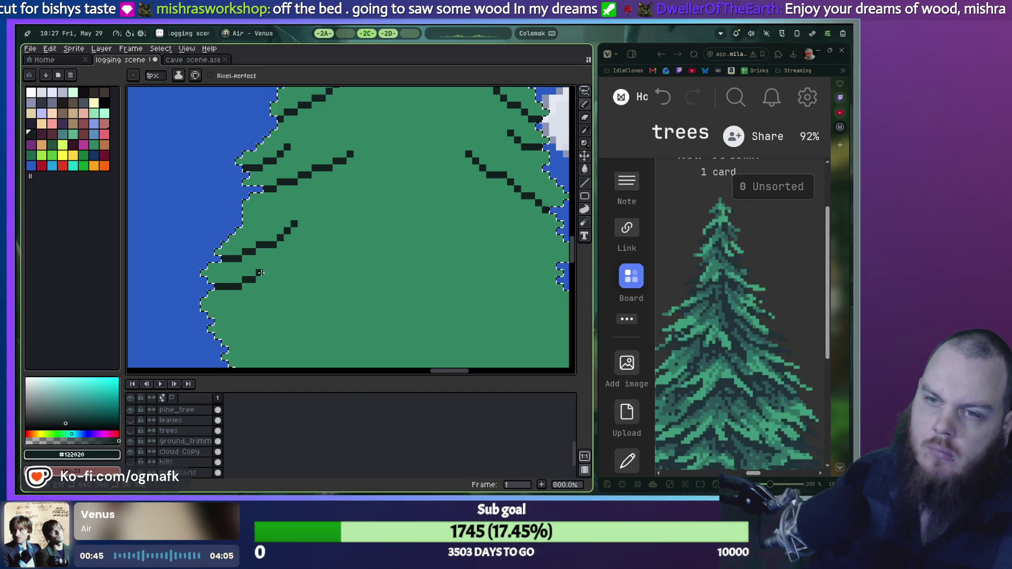
scroll(242, 290, "down", 3)
scroll(221, 310, "up", 5)
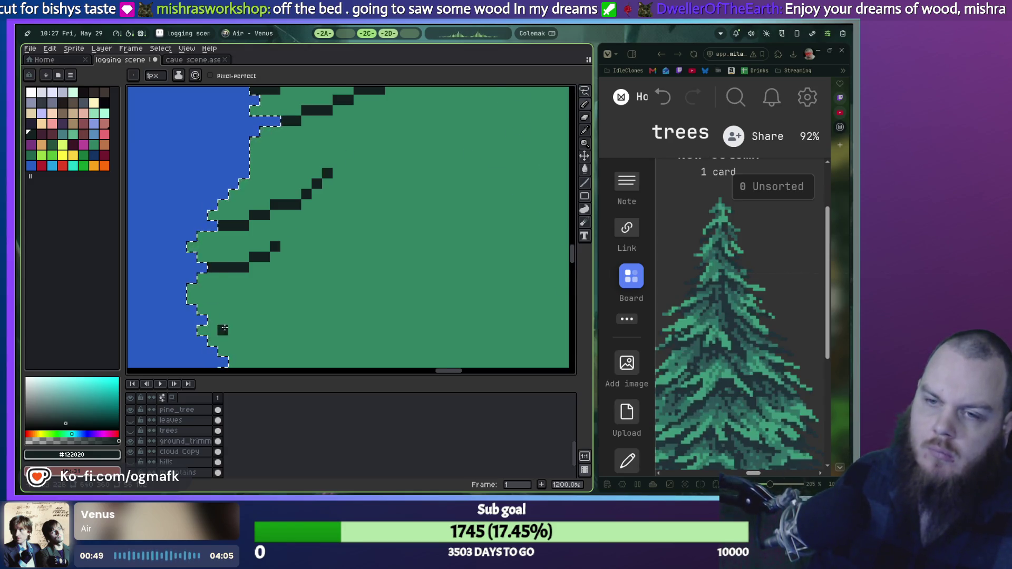
scroll(224, 329, "down", 4)
scroll(433, 261, "up", 2)
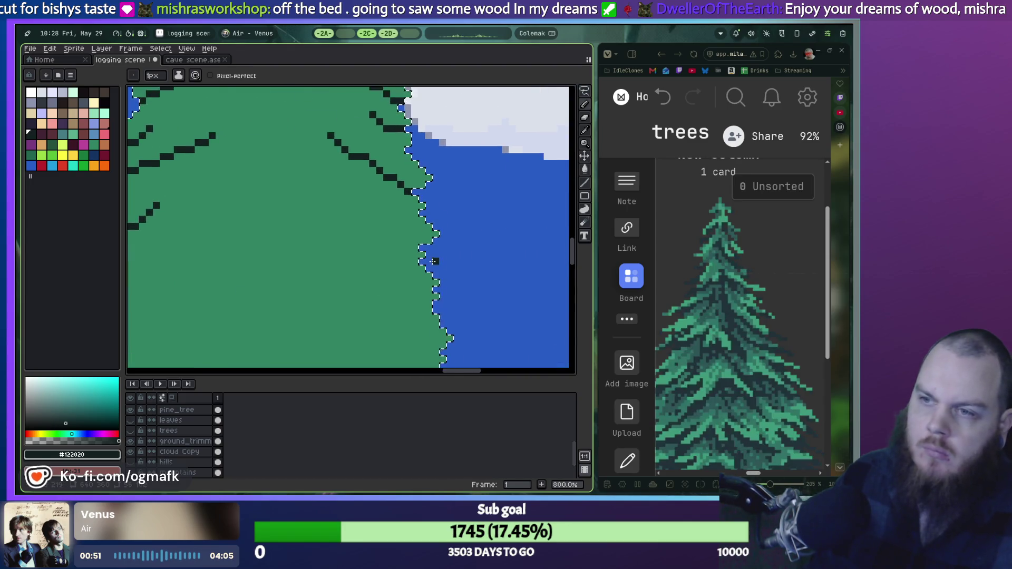
scroll(433, 261, "up", 1)
left_click(387, 246)
left_click(377, 235)
left_click_drag(366, 236, 334, 214)
key("ctrl+z")
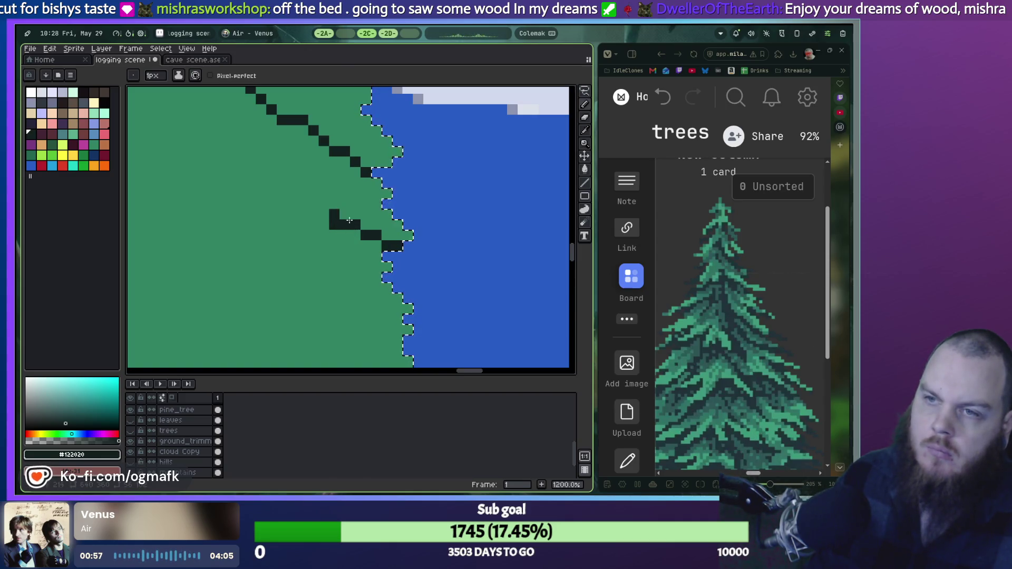
scroll(324, 244, "down", 2)
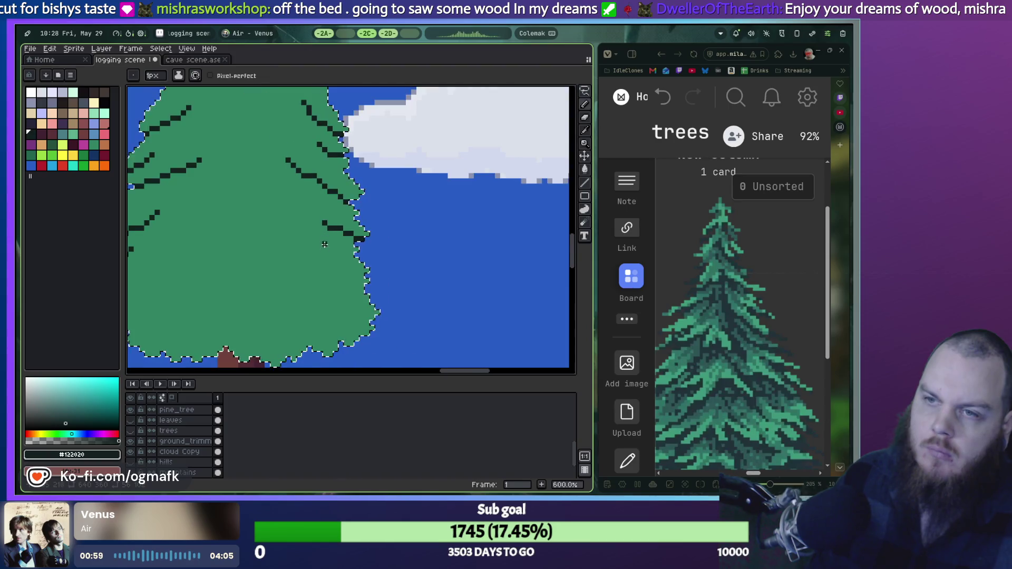
Extend a dark branch line on the tree's right side with one more pixel above-left.
scroll(447, 252, "up", 4)
left_click_drag(448, 252, 411, 235)
left_click(398, 226)
scroll(404, 230, "down", 4)
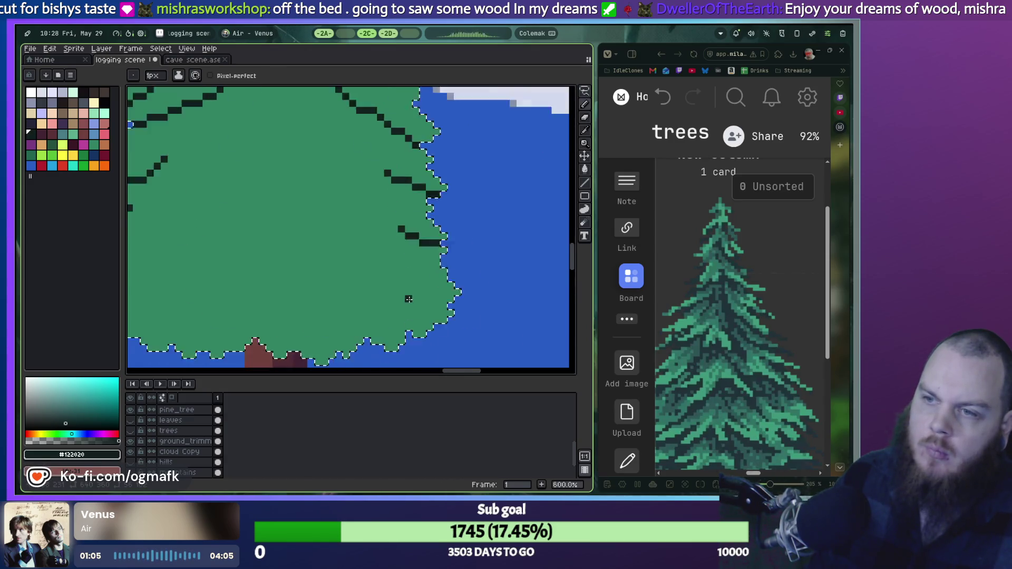
scroll(408, 299, "up", 4)
Draw a new lower dark branch stepping up-left from the right edge.
left_click(490, 297)
left_click(462, 297)
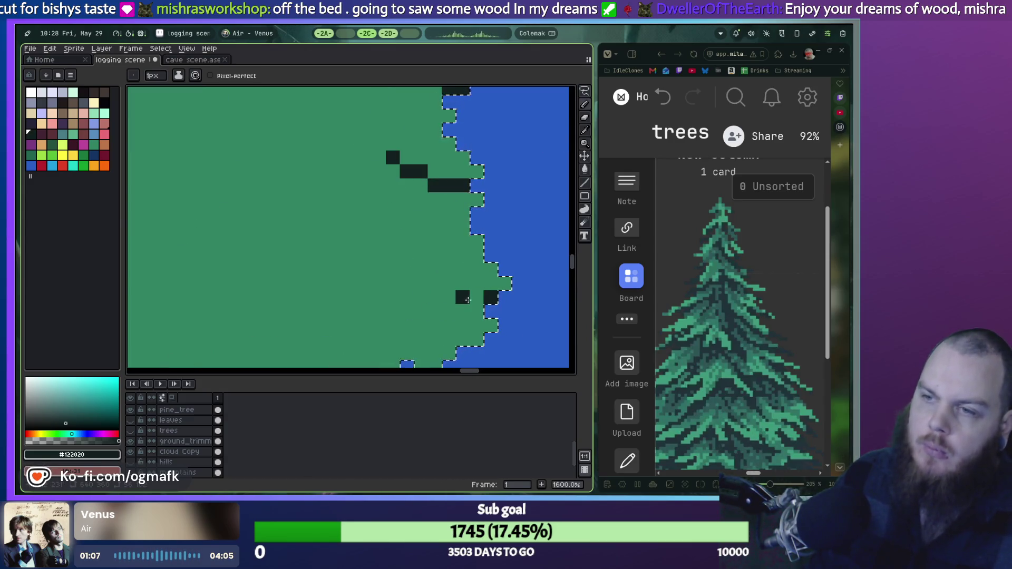
left_click(476, 297)
left_click(448, 283)
left_click(434, 283)
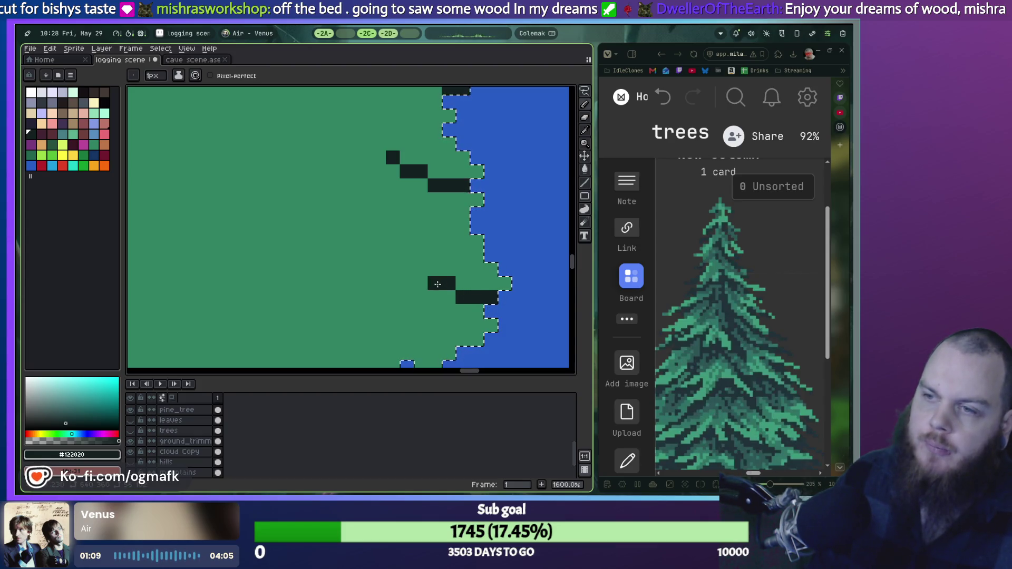
left_click(421, 269)
left_click(407, 269)
left_click(393, 256)
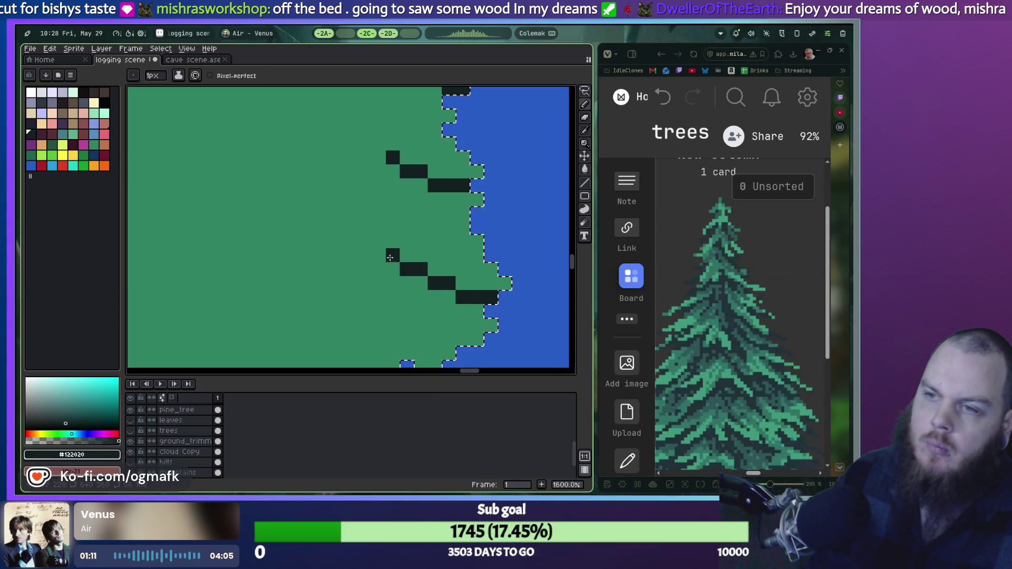
scroll(390, 257, "down", 3)
scroll(389, 304, "up", 3)
Add dark branch pixels near the foliage bottom and above the trunk, undoing a stray pixel.
left_click(382, 309)
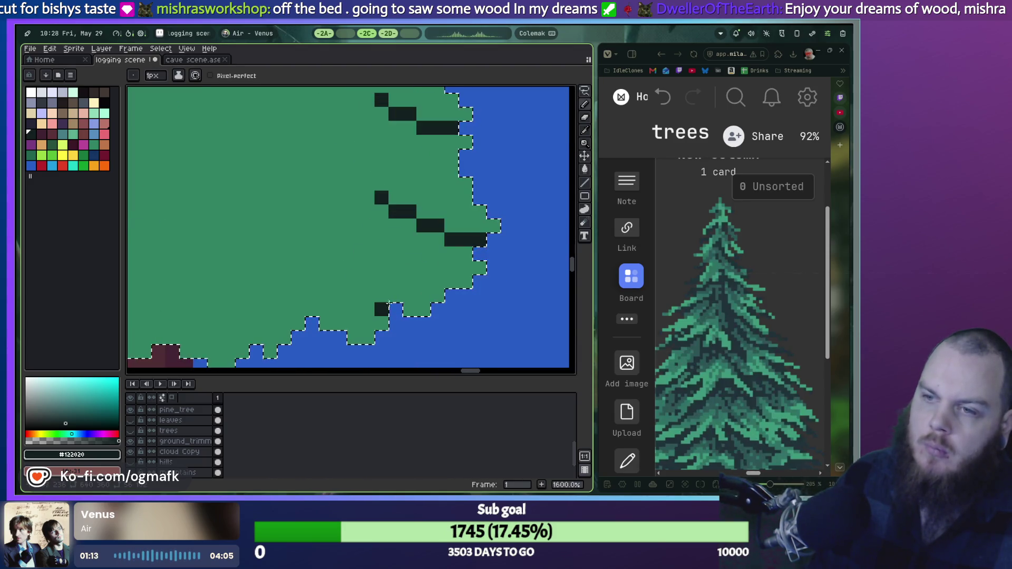
scroll(280, 321, "down", 3)
left_click(344, 277)
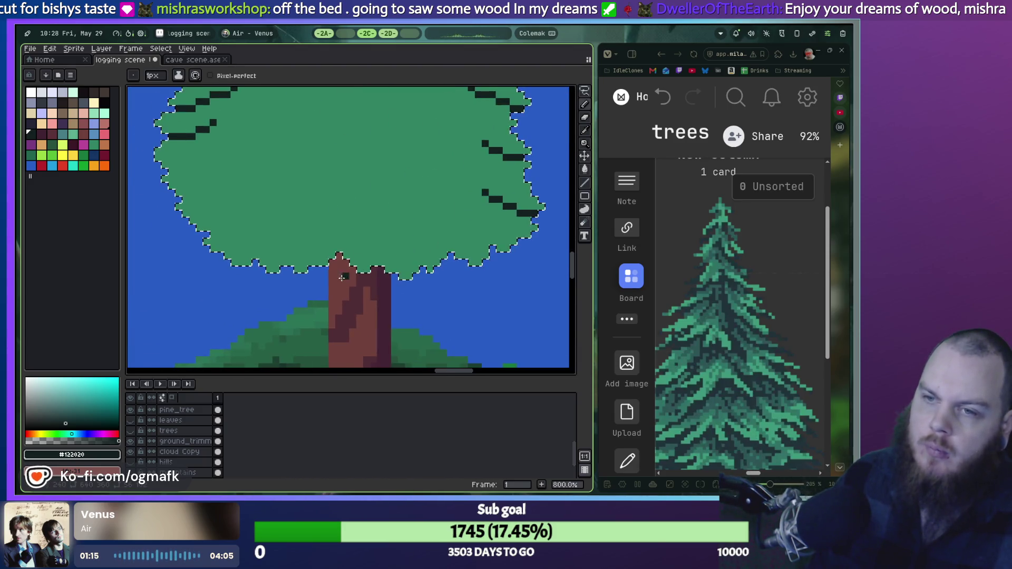
scroll(342, 277, "up", 2)
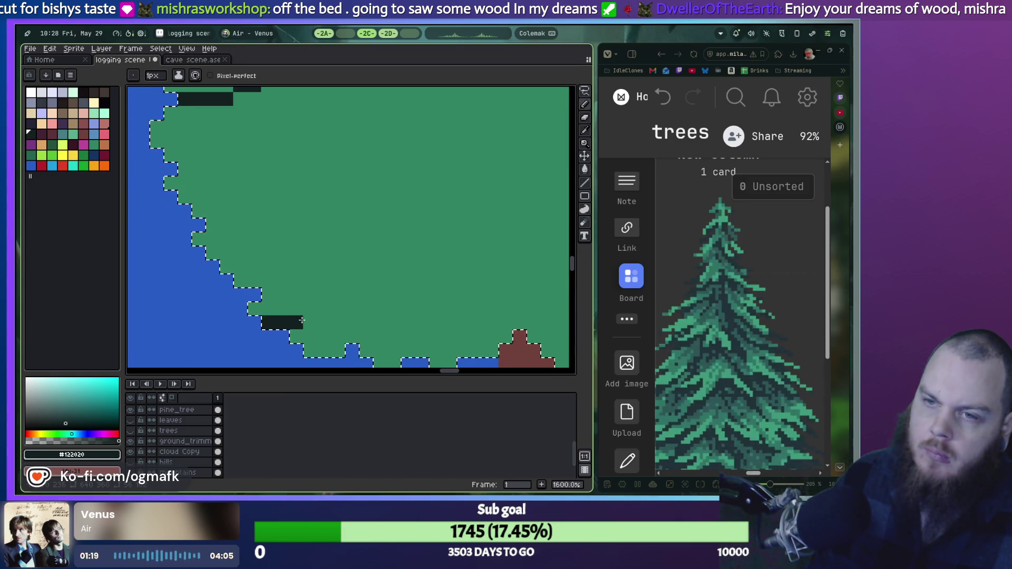
left_click(338, 322)
left_click_drag(351, 333, 339, 296)
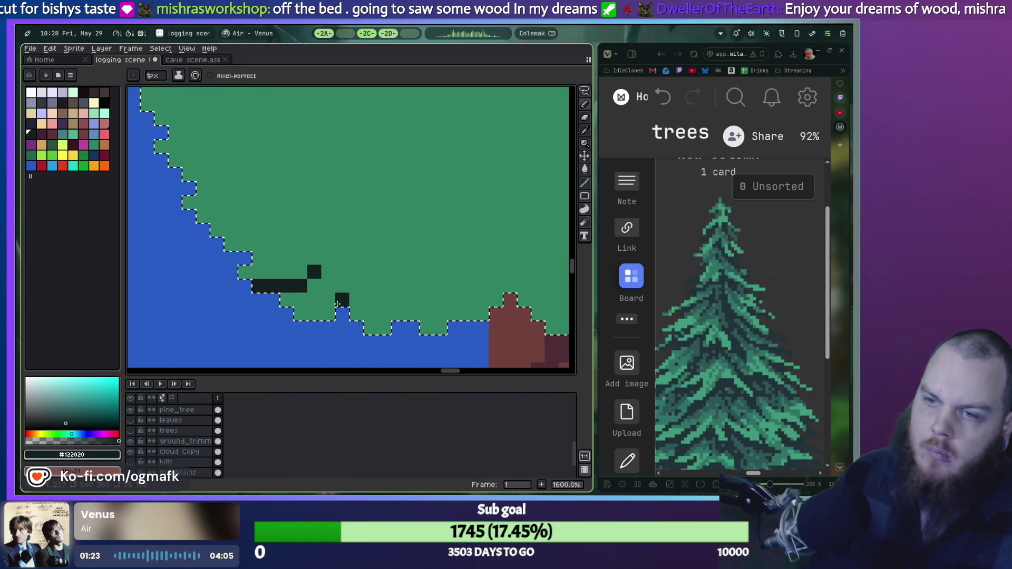
key("ctrl+z")
mouse_move(328, 285)
left_mouse_down()
mouse_move(328, 298)
mouse_move(356, 315)
left_mouse_up()
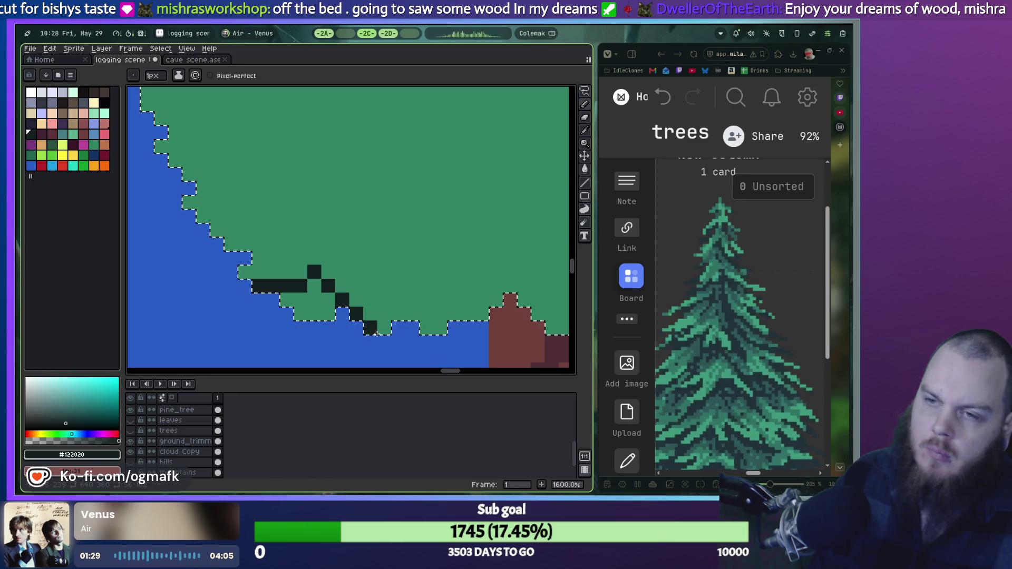
left_click(412, 314)
left_click(411, 287)
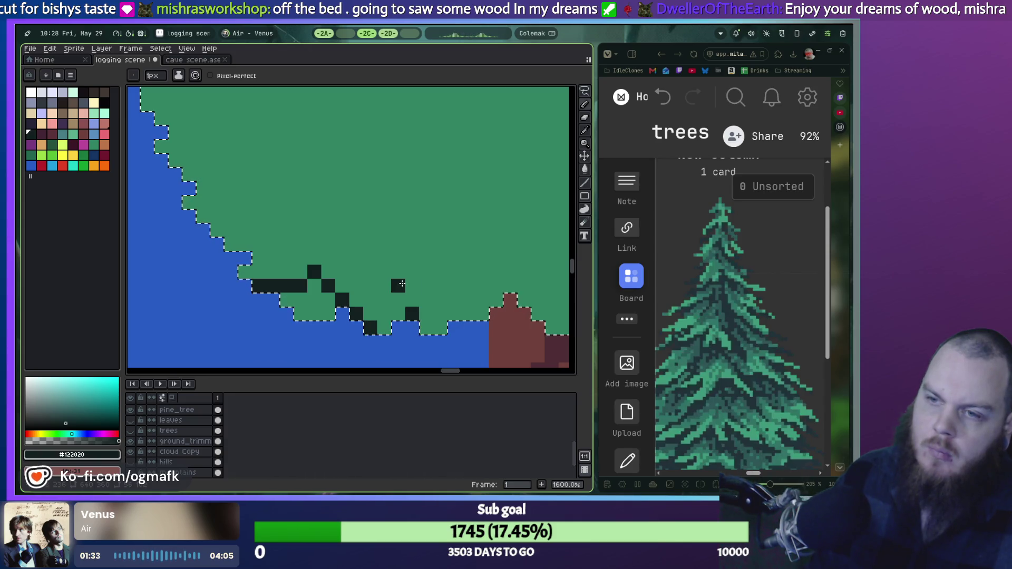
Place dark pixels for a left-side branch rising up-right, correcting one misplaced pixel.
scroll(439, 314, "down", 2)
left_click(300, 253)
scroll(300, 254, "up", 3)
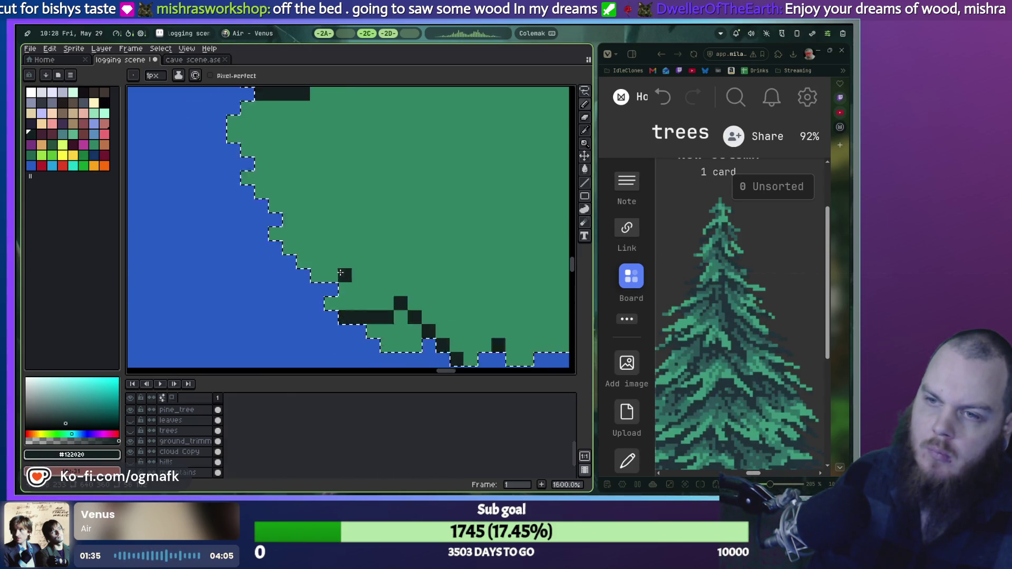
key("ctrl+z")
left_click(279, 243)
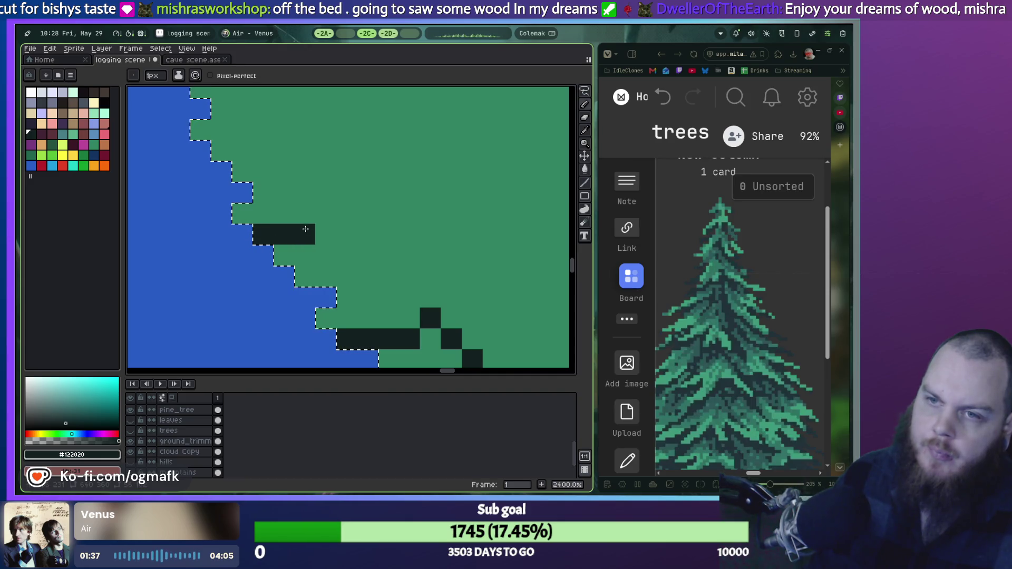
left_click(347, 214)
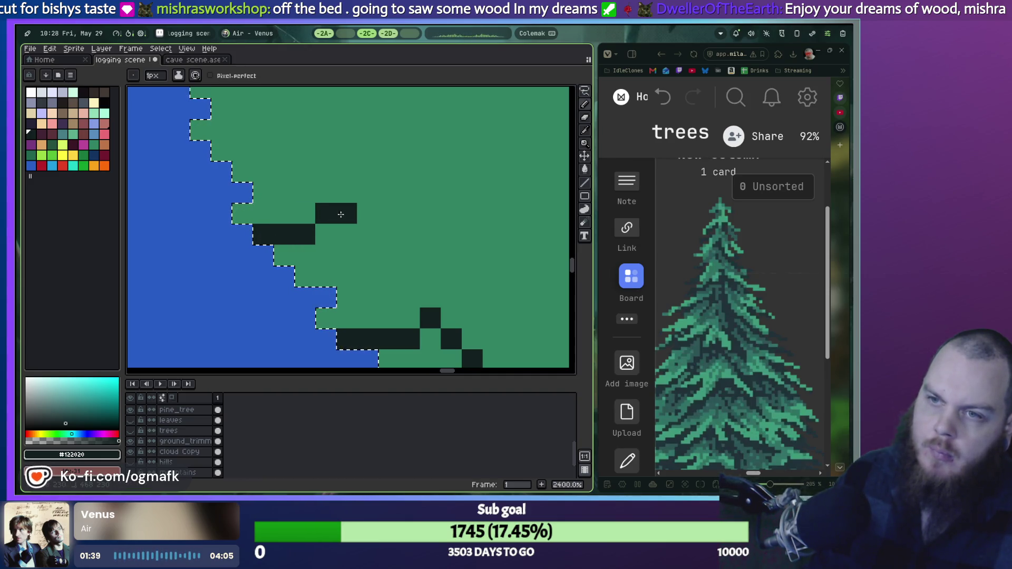
left_click(368, 192)
scroll(385, 232, "down", 3)
scroll(334, 166, "up", 3)
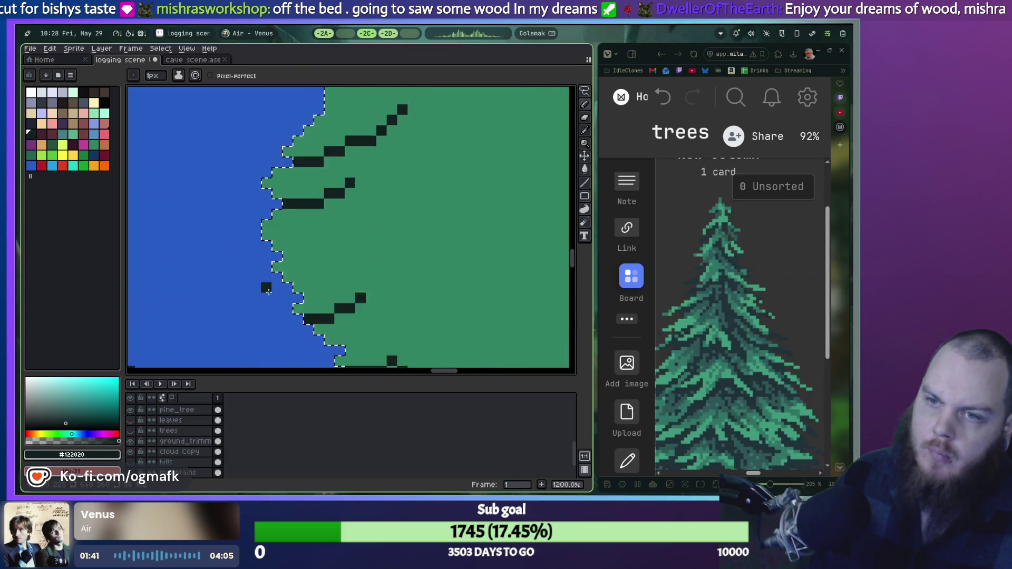
Complete a dark stair-stepped branch climbing up-right from the canopy's left edge.
left_click_drag(297, 272, 325, 270)
left_click(335, 257)
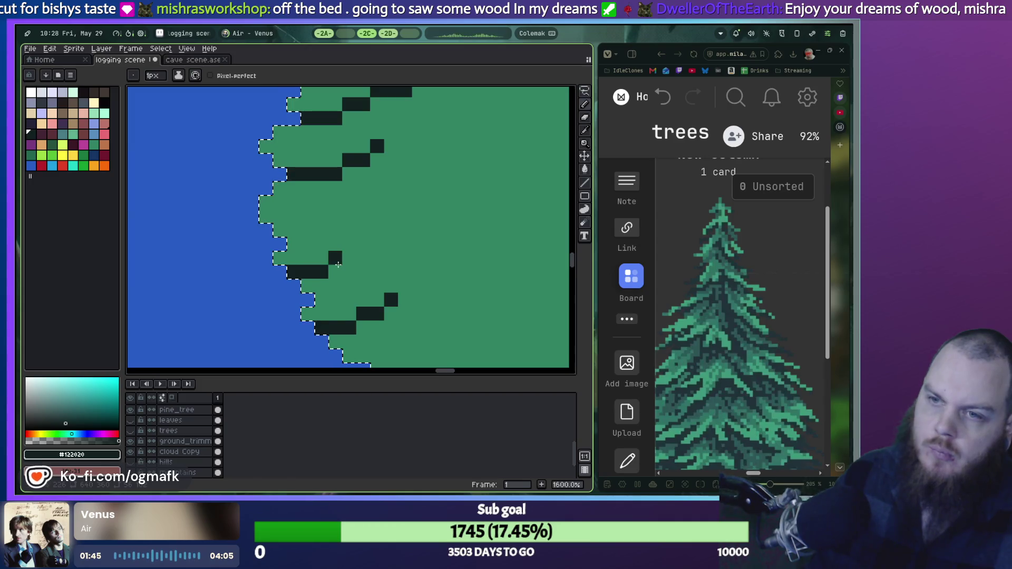
left_click(363, 244)
left_click(378, 244)
left_click(377, 230)
left_click(391, 230)
left_click(391, 216)
scroll(403, 215, "down", 3)
scroll(448, 211, "down", 2)
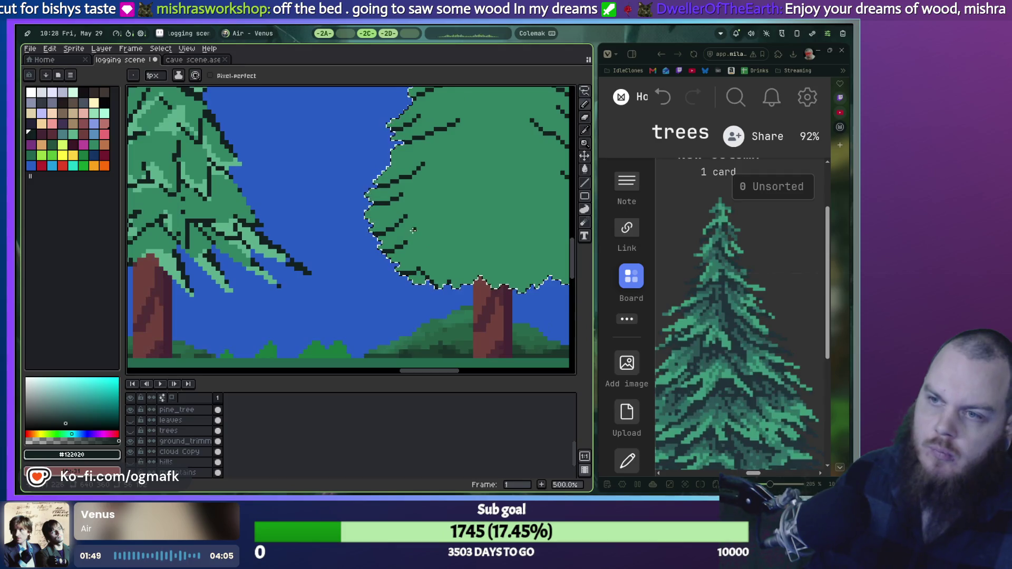
scroll(274, 263, "up", 2)
scroll(325, 334, "down", 2)
scroll(326, 334, "down", 1)
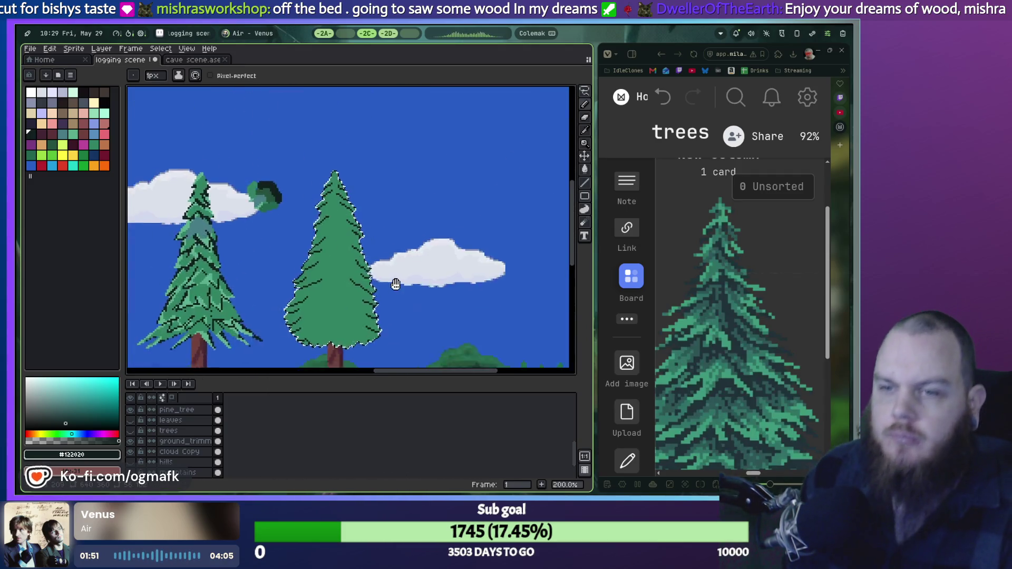
Dot short dark branch pixels and strokes along the foliage bottom on both sides of the trunk.
scroll(280, 260, "up", 4)
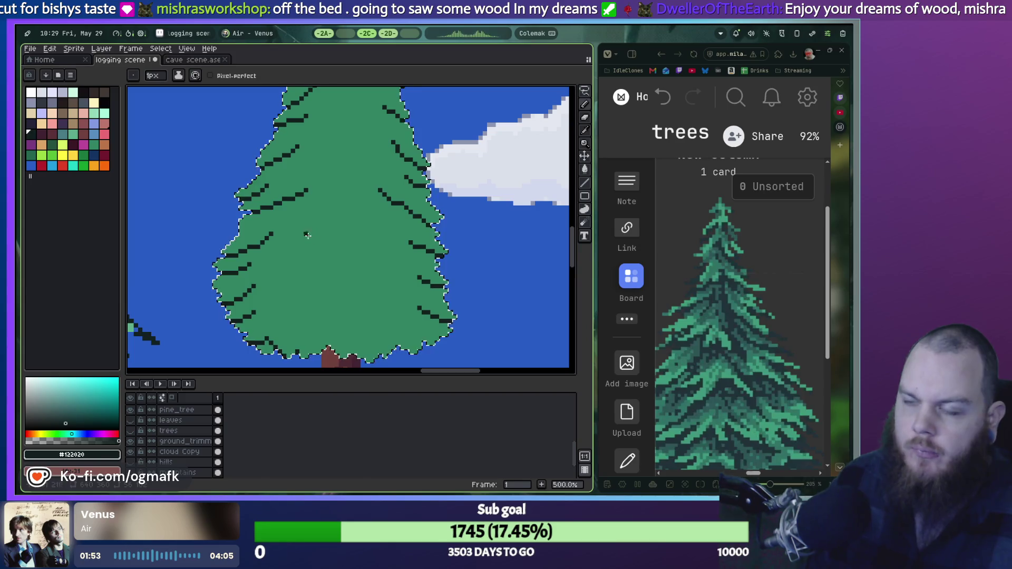
scroll(358, 321, "up", 1)
left_click_drag(359, 322, 359, 265)
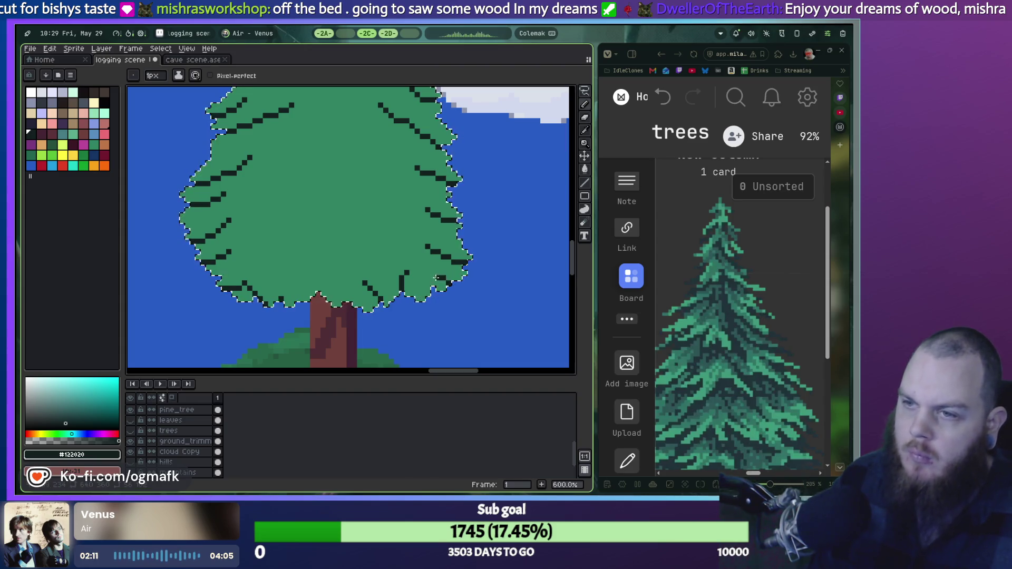
left_click_drag(402, 262, 432, 289)
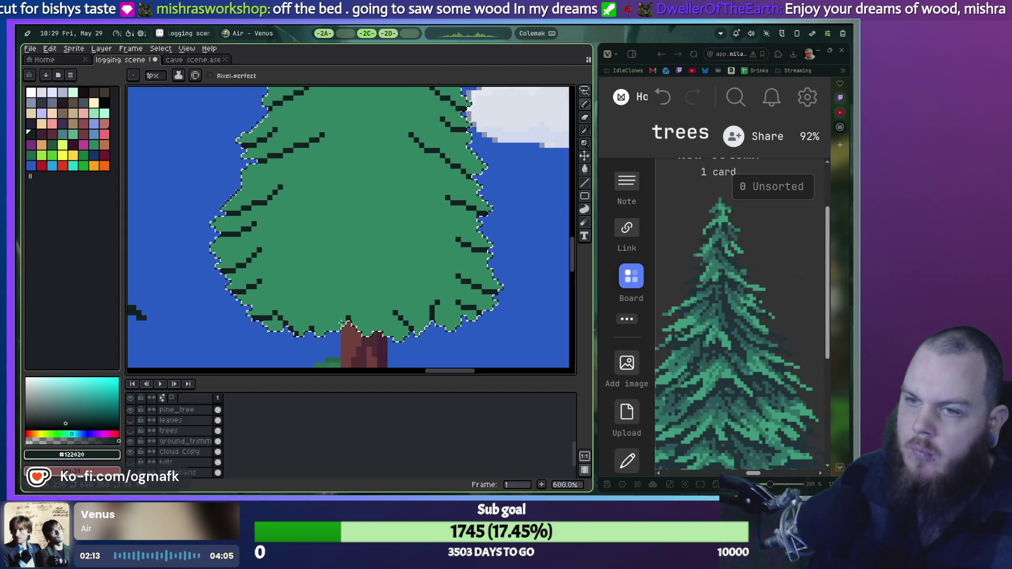
left_click_drag(352, 307, 352, 319)
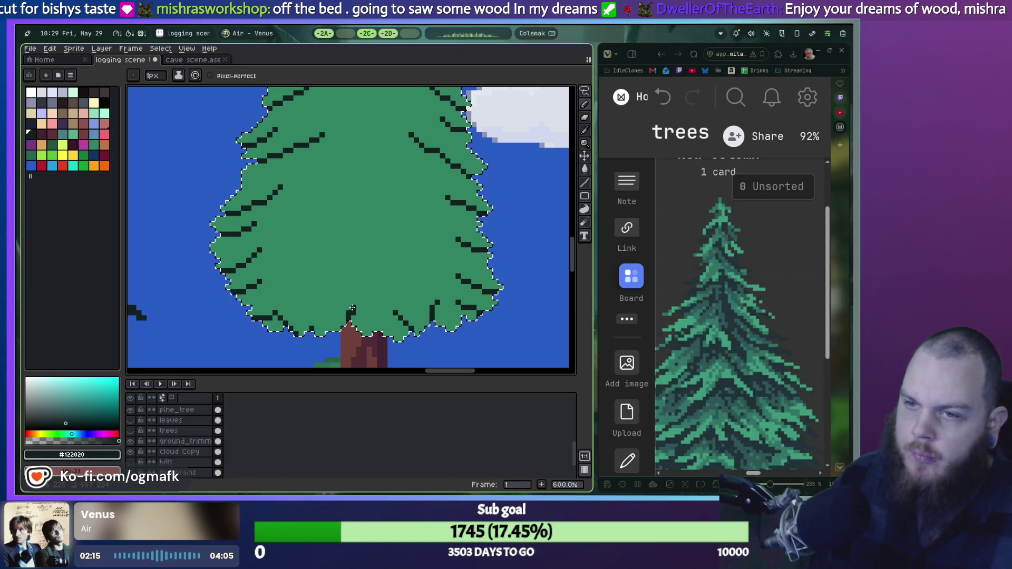
key("ctrl+z")
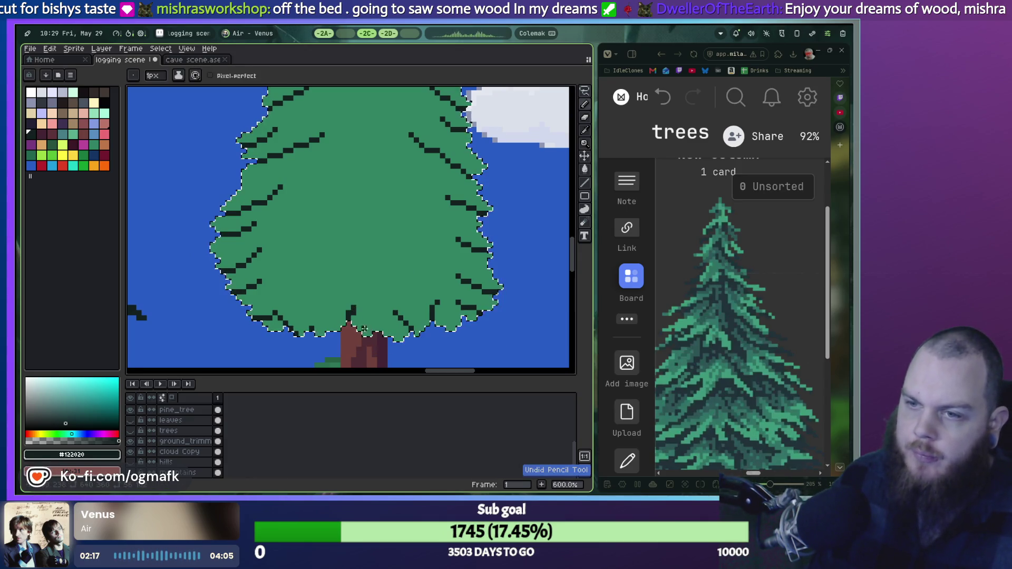
scroll(353, 323, "up", 3)
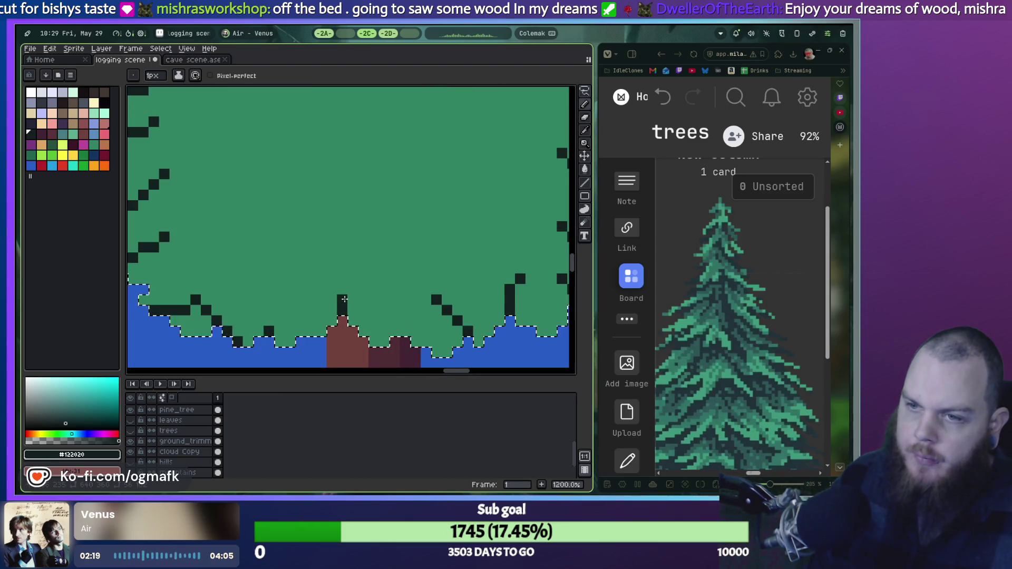
left_click(352, 321)
left_click(405, 332)
left_click_drag(395, 320, 385, 286)
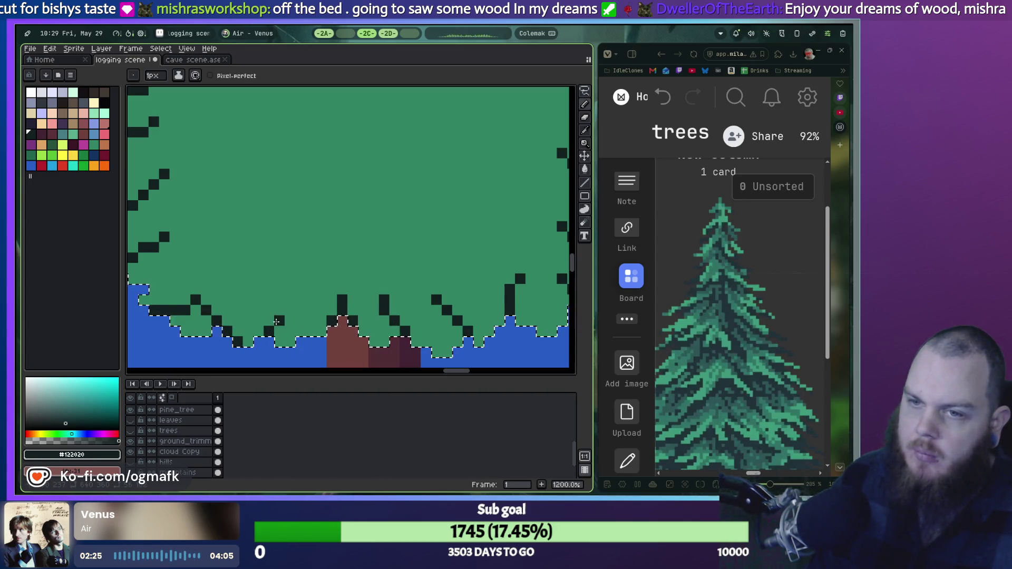
left_click_drag(279, 323, 289, 301)
Bring the top of the pine into view and add a dark pixel on its left edge.
scroll(289, 301, "down", 6)
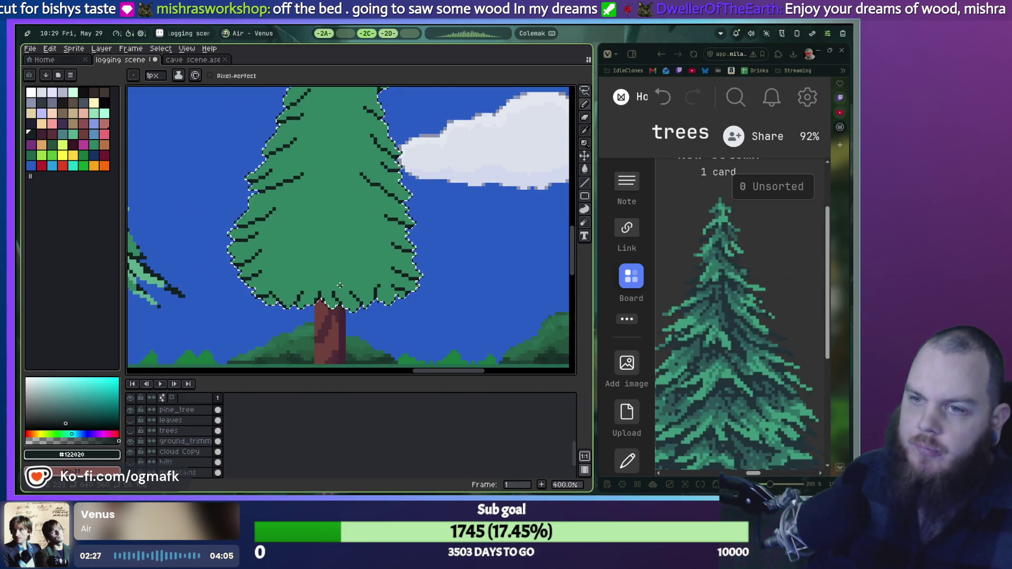
scroll(330, 310, "up", 1)
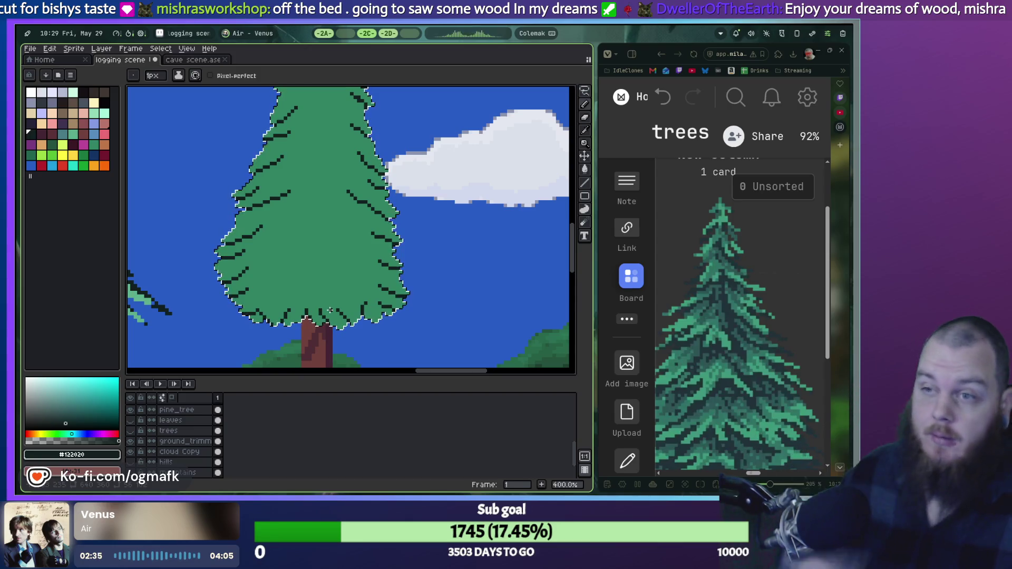
scroll(348, 237, "up", 1)
left_click_drag(372, 277, 358, 310)
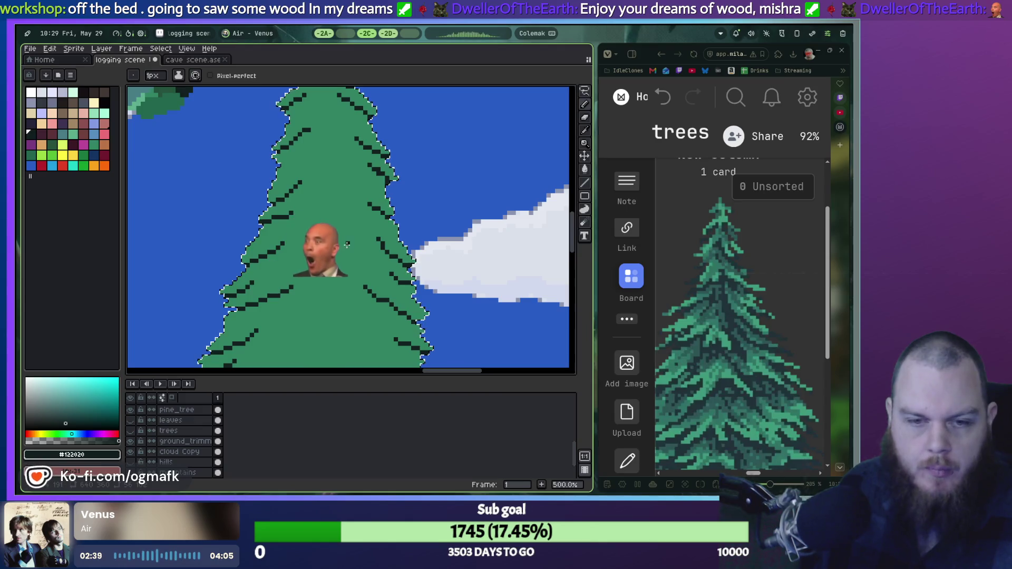
left_click_drag(322, 186, 306, 262)
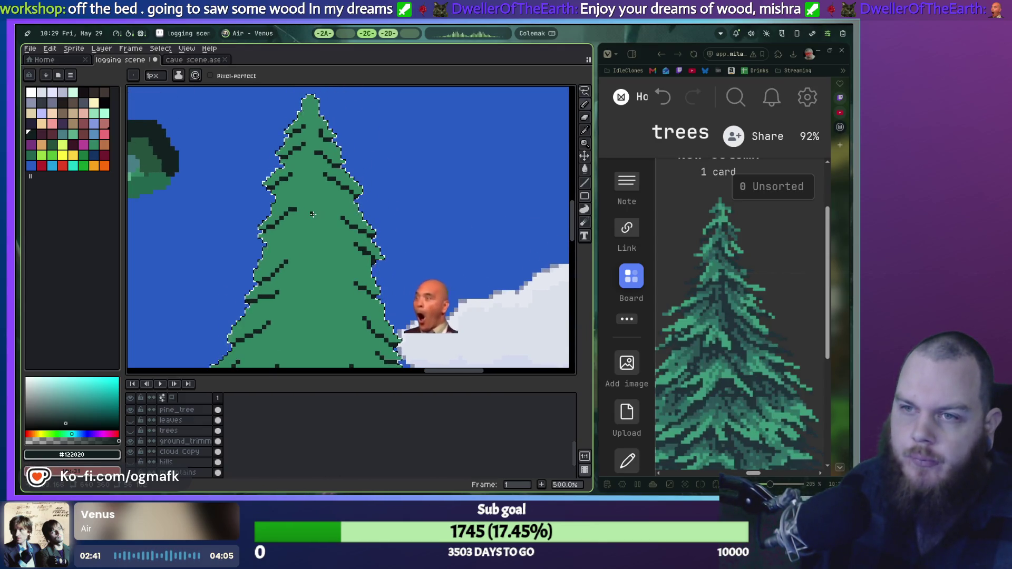
left_click(281, 240)
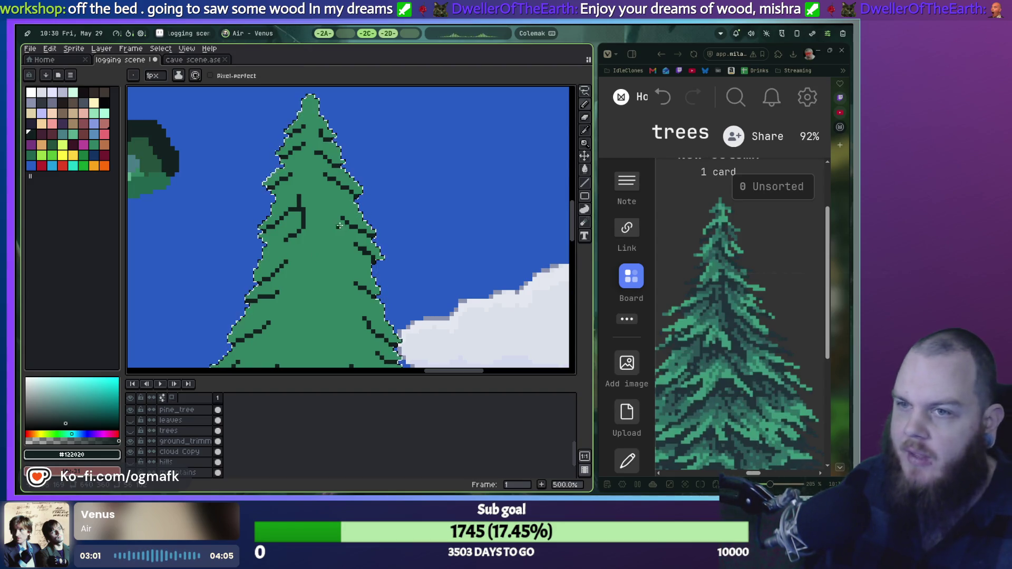
Add dark pixels to the pine's middle branch lines with colour #122020.
scroll(334, 214, "up", 1)
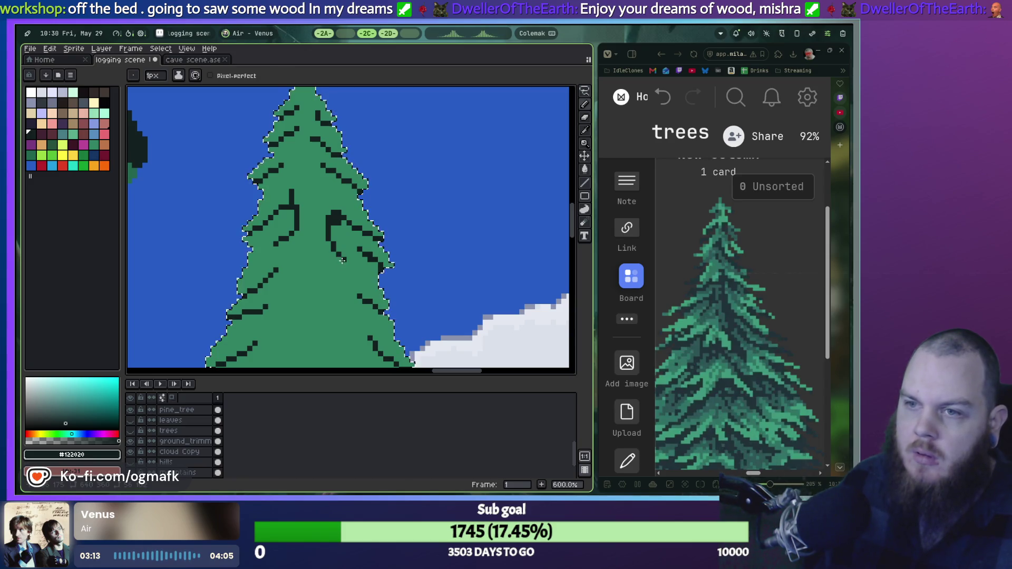
left_click(346, 270)
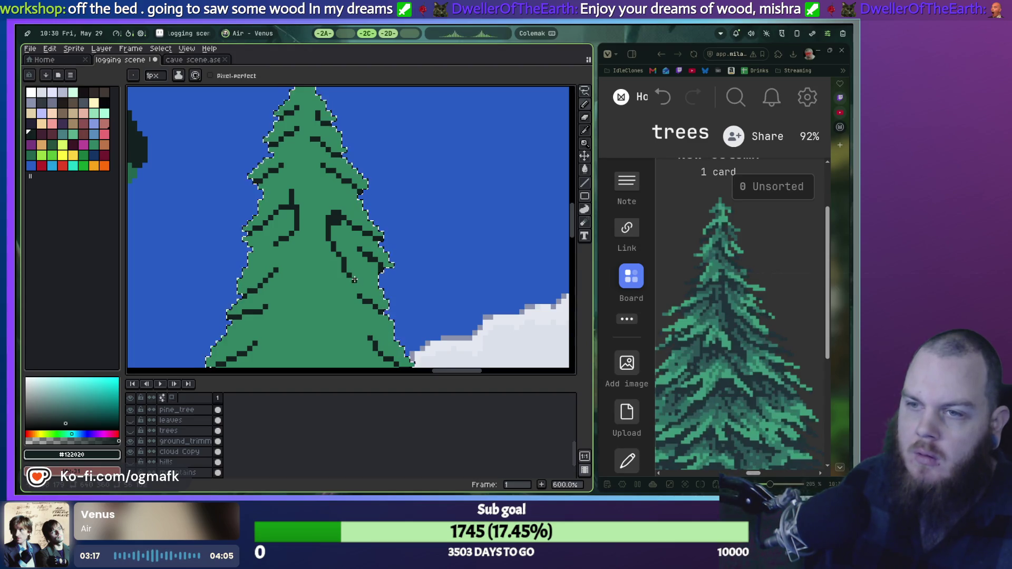
scroll(306, 263, "down", 2)
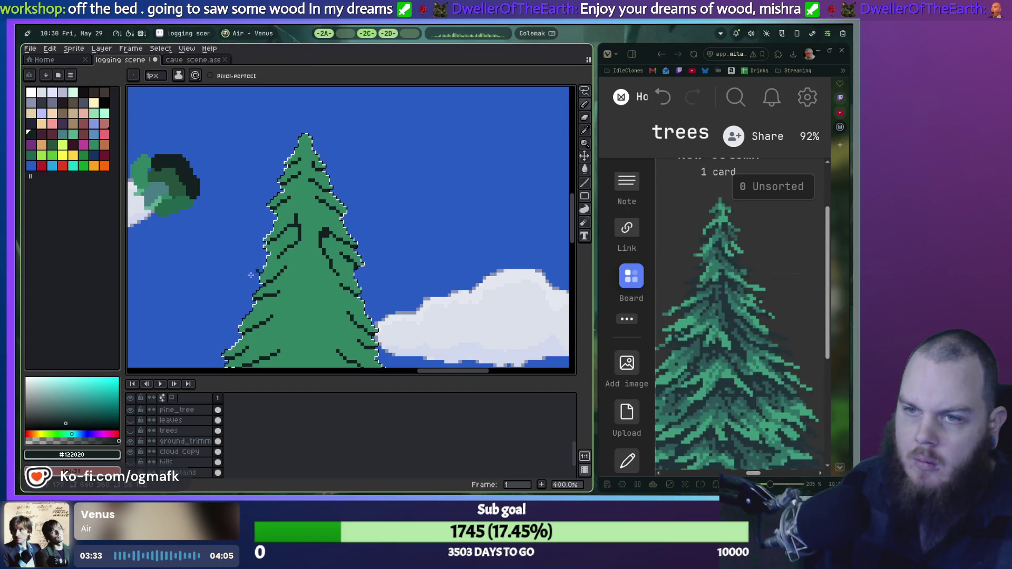
scroll(322, 261, "down", 2)
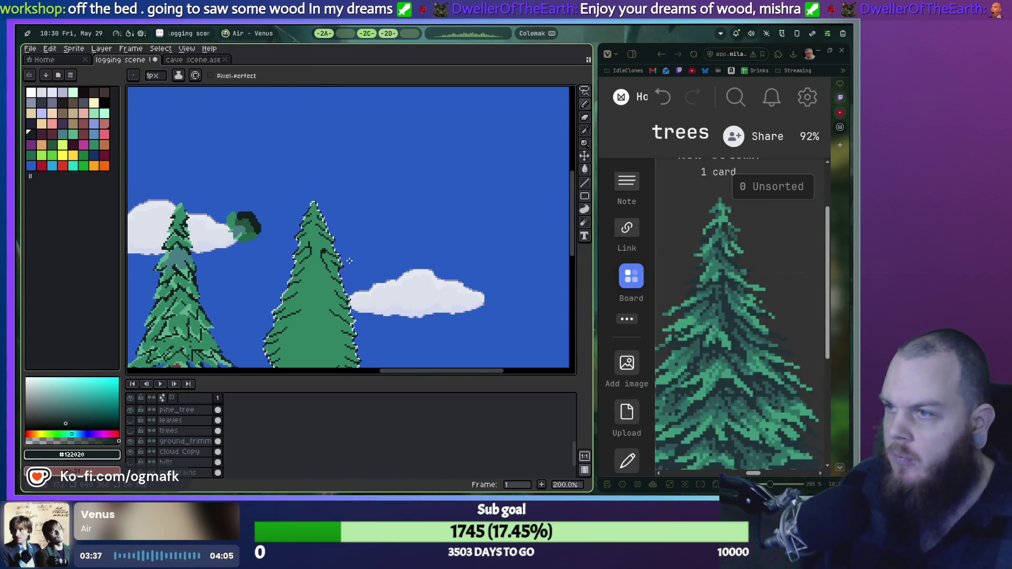
scroll(340, 271, "up", 3)
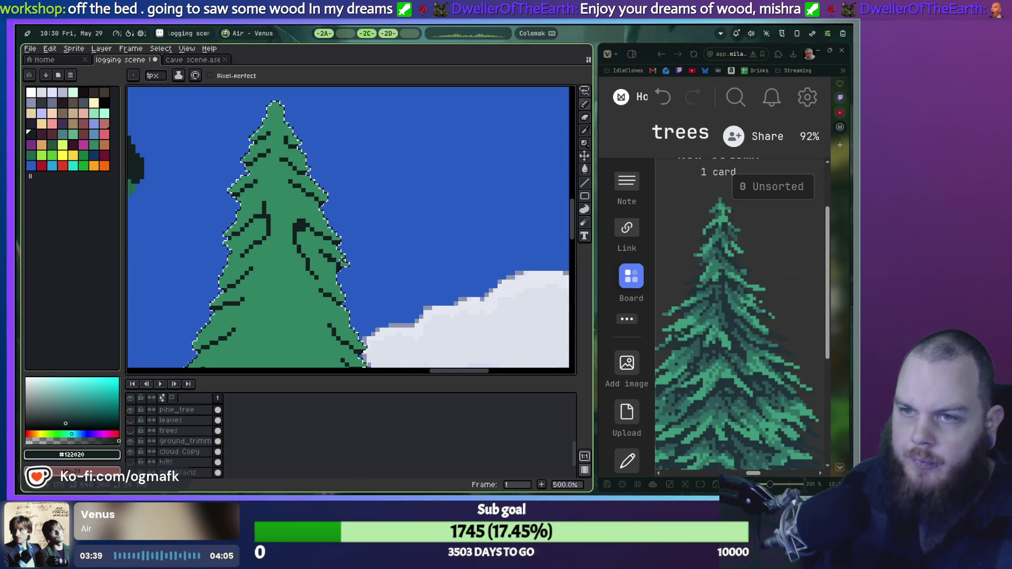
left_click_drag(346, 261, 393, 222)
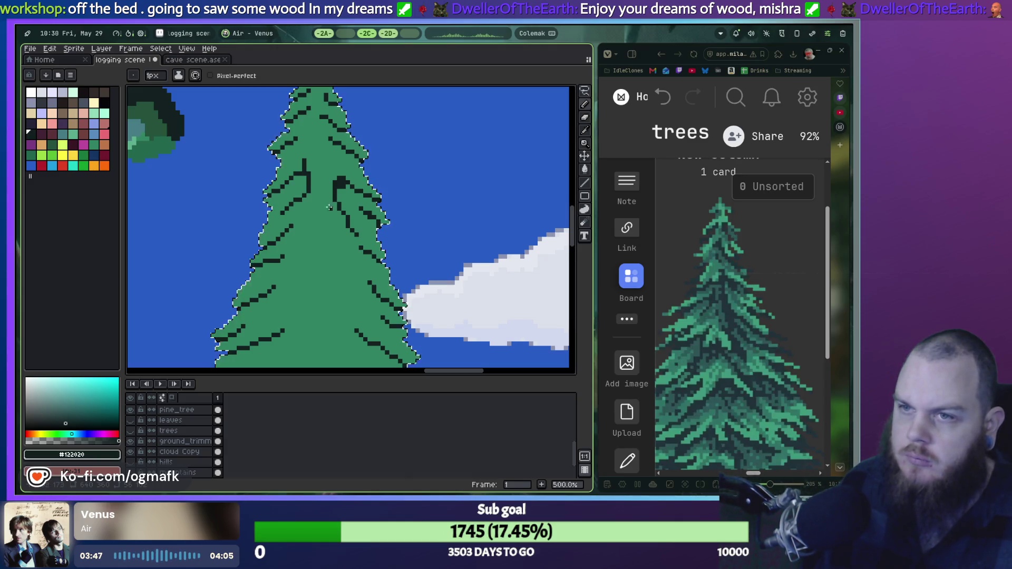
left_click(344, 240)
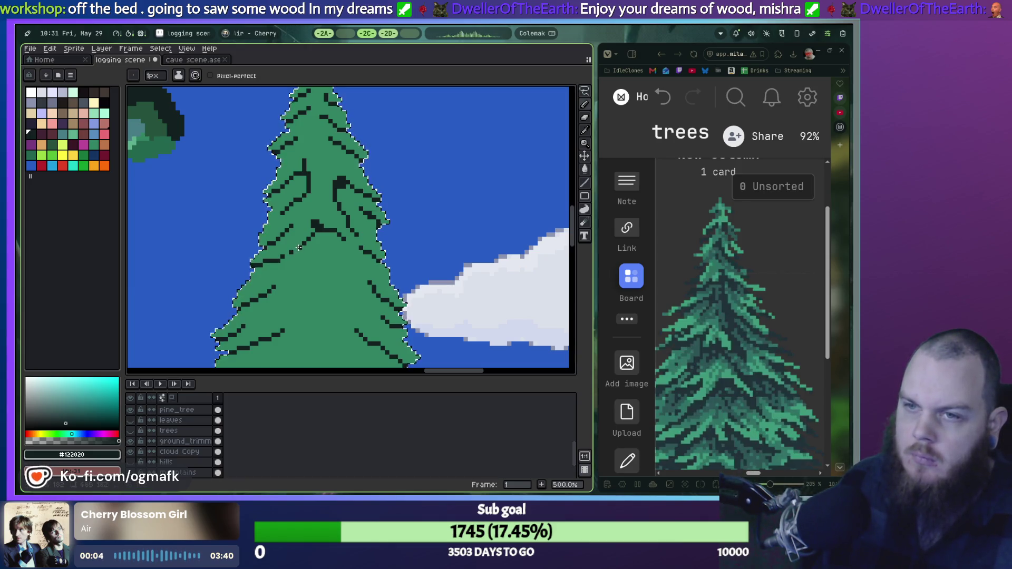
Take back the last pencil stroke of the V-shaped branch across the tree's middle.
scroll(317, 255, "down", 2)
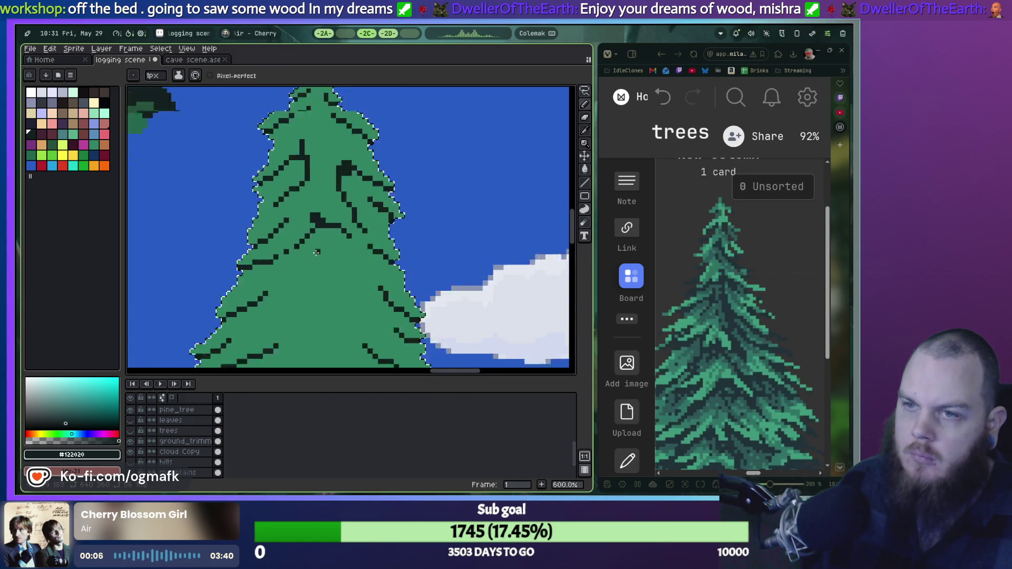
scroll(332, 269, "up", 2)
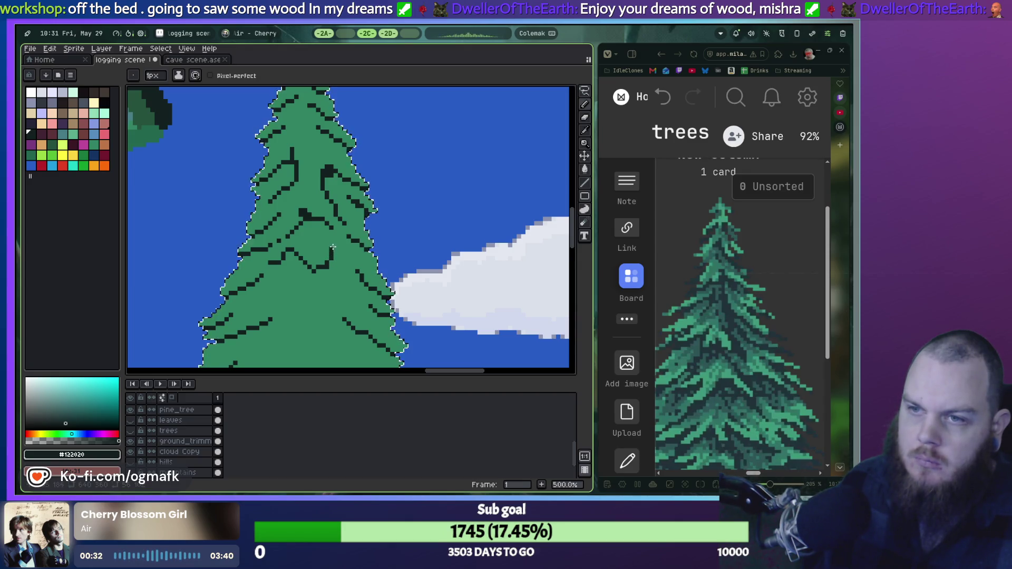
key("ctrl+z")
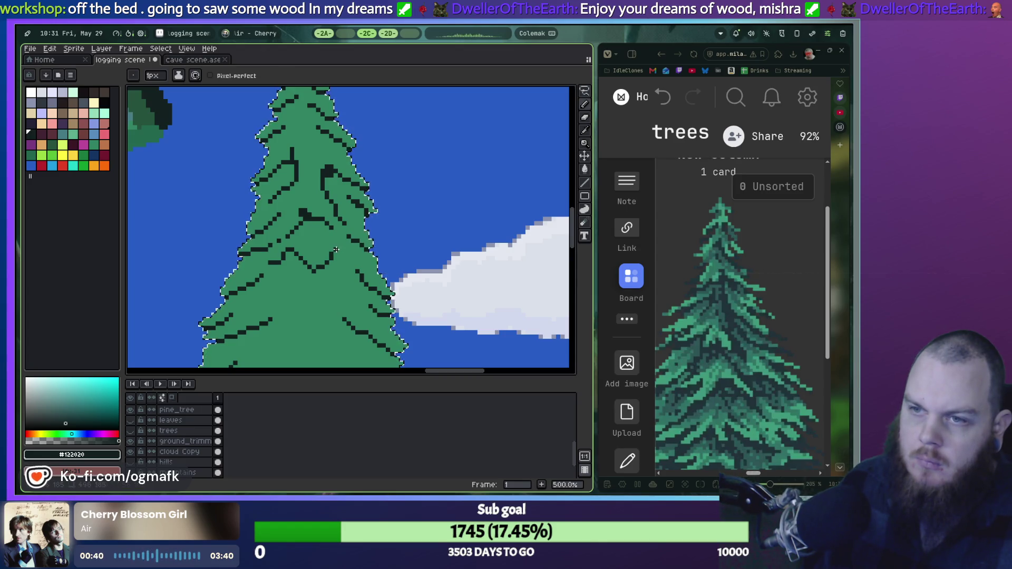
scroll(350, 253, "down", 1)
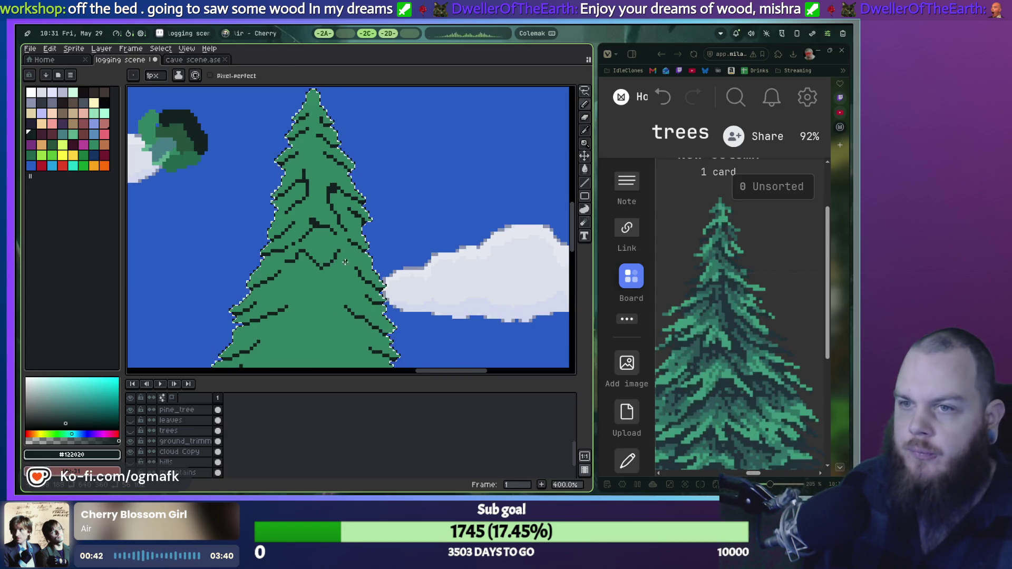
scroll(372, 224, "down", 2)
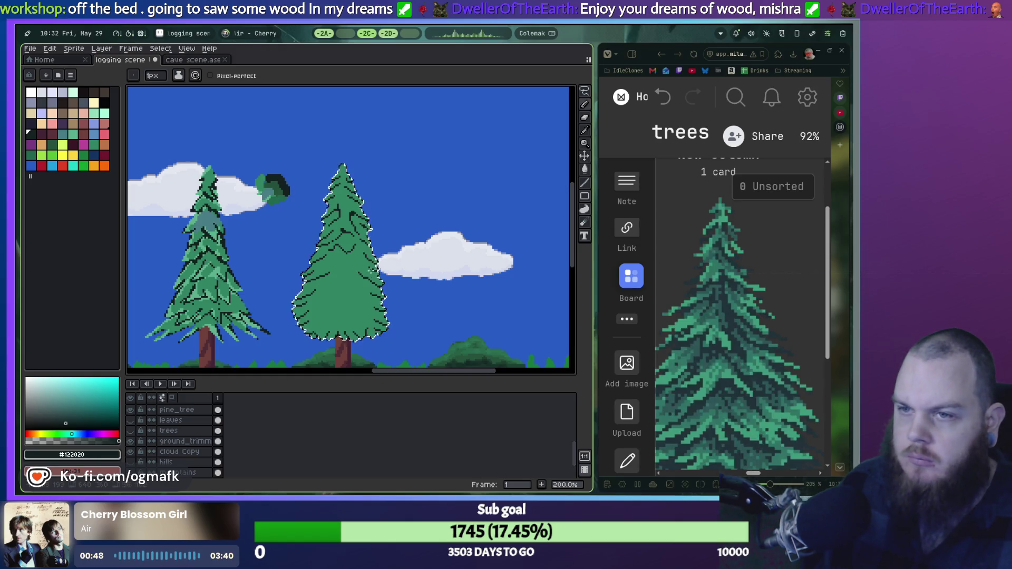
Zoom in and add dark branch pixels in the upper-left canopy, plus a short stroke along the left edge.
scroll(328, 271, "up", 3)
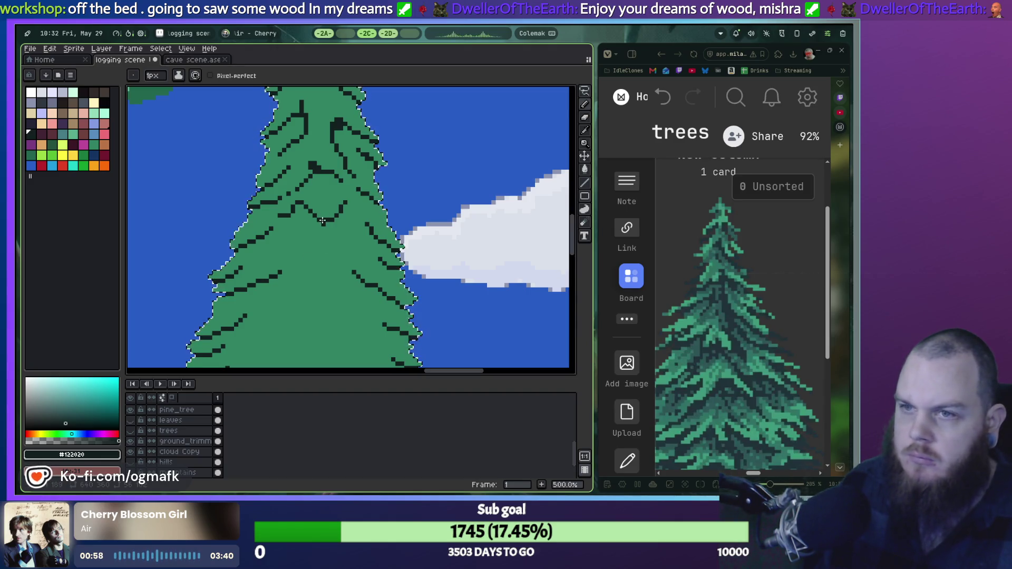
scroll(306, 204, "up", 3)
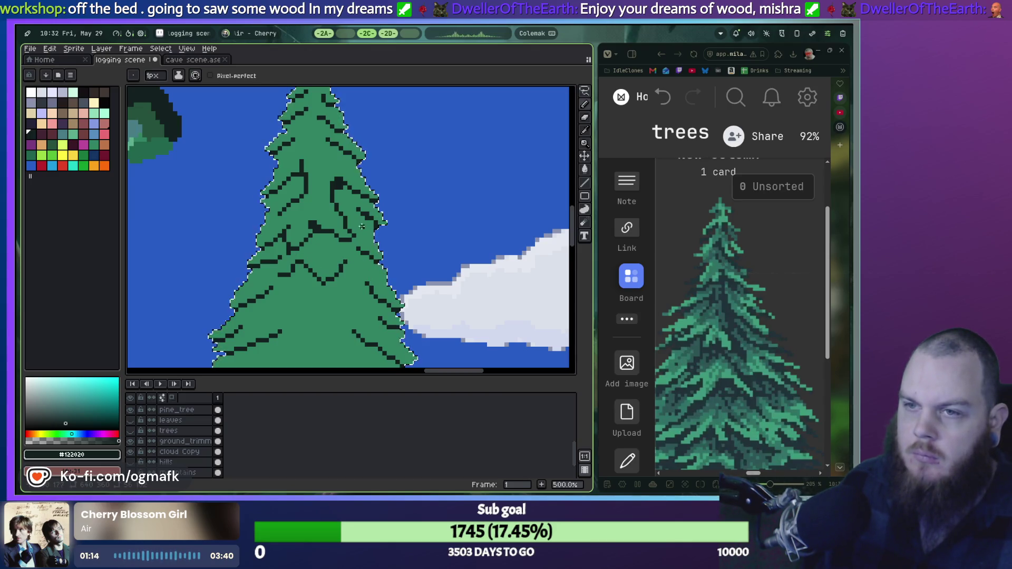
scroll(294, 260, "up", 1)
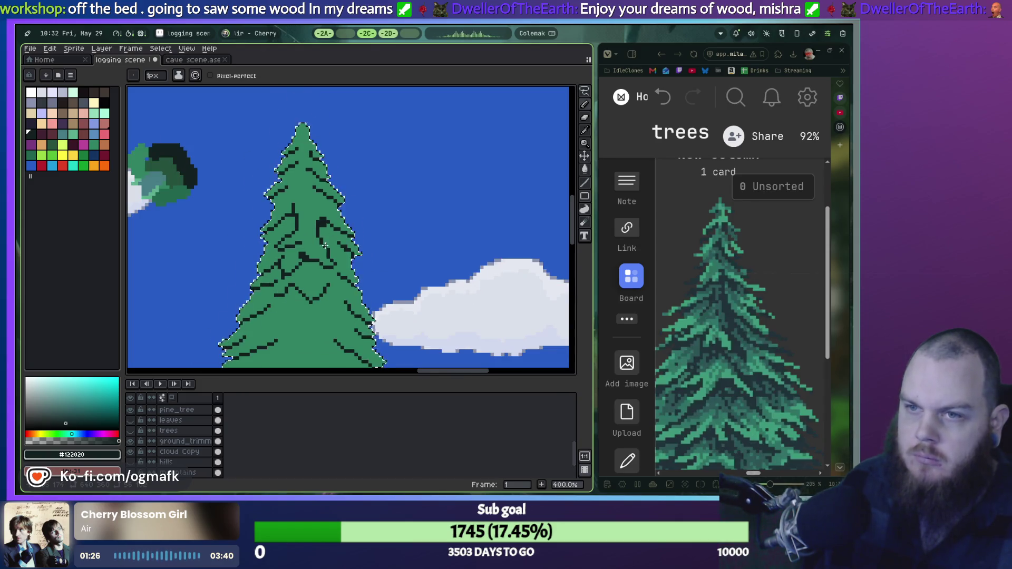
left_click(303, 242)
scroll(303, 242, "down", 2)
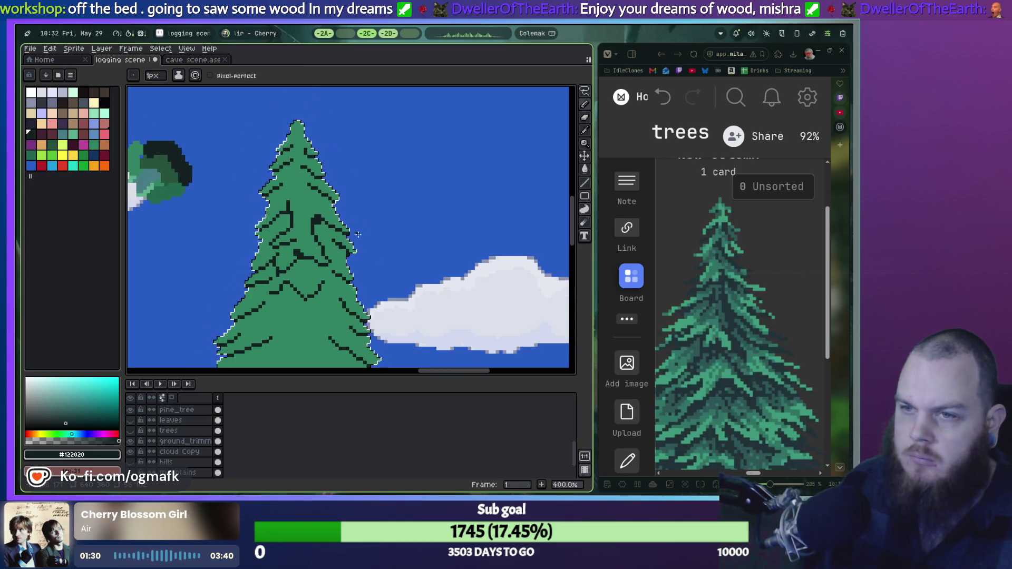
scroll(250, 234, "up", 2)
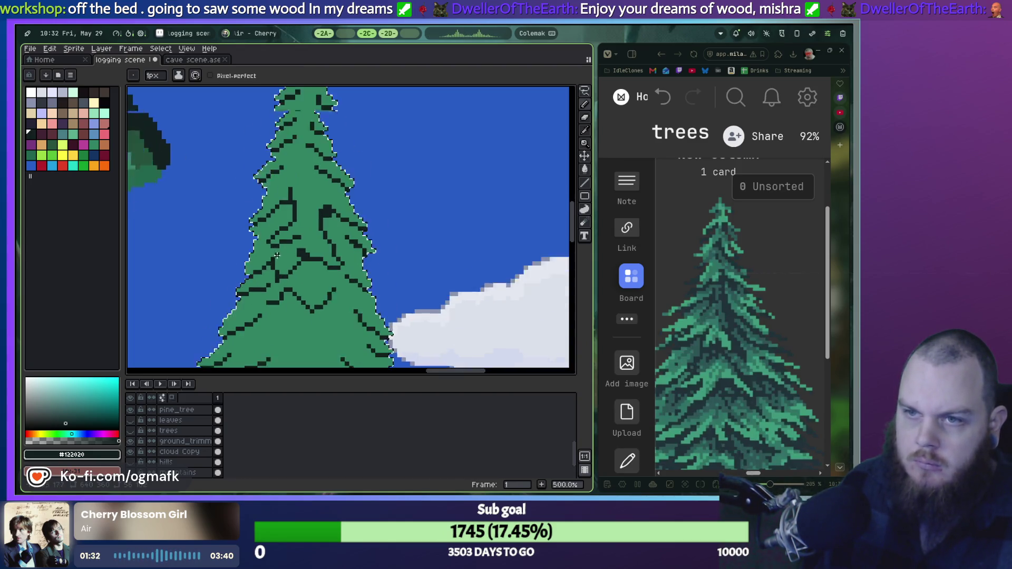
left_click_drag(251, 234, 248, 249)
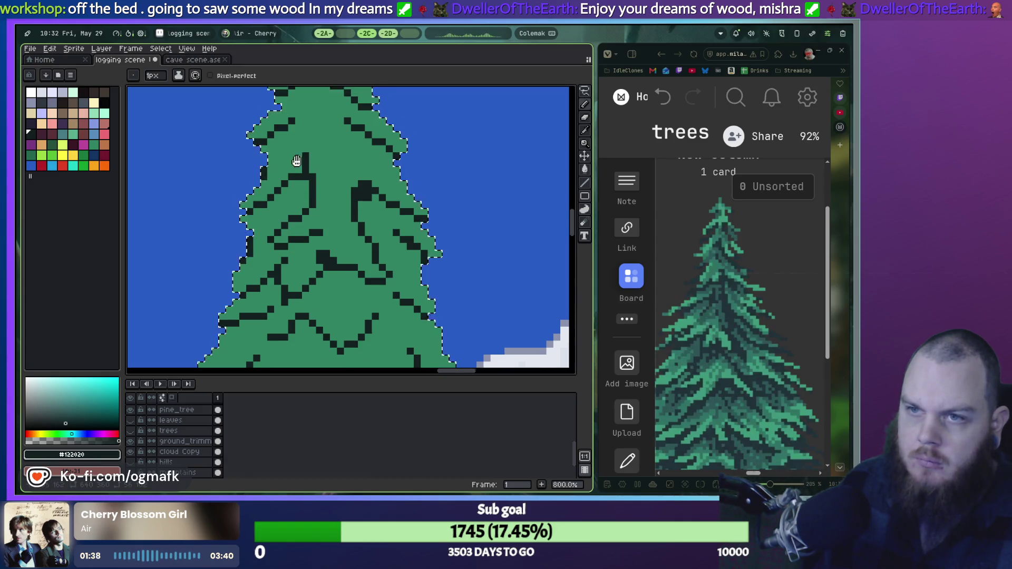
Pan over the tree's top and right edge, then sample the tree's green #328464 as the drawing colour.
left_click_drag(296, 160, 267, 192)
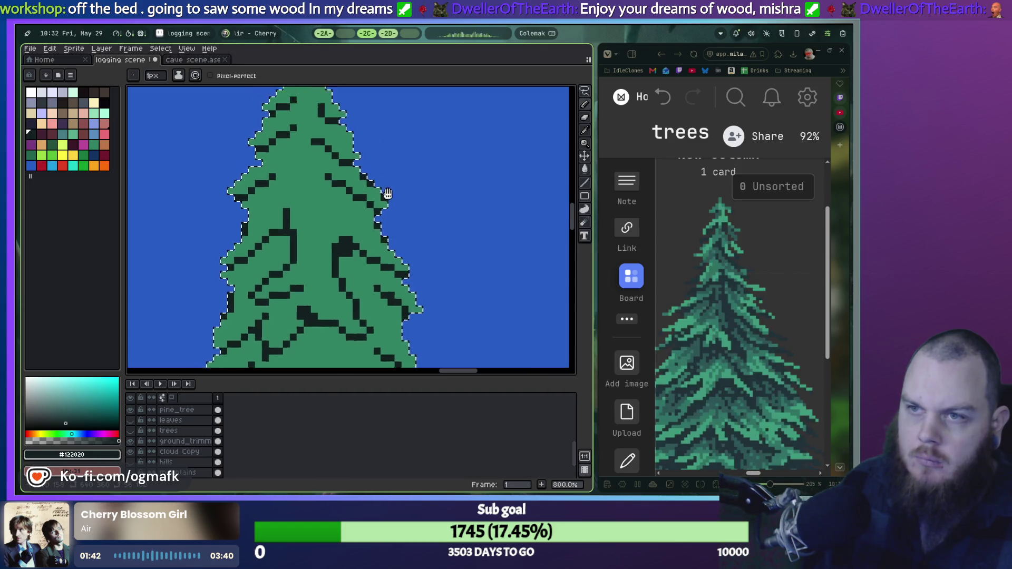
left_click_drag(257, 101, 283, 200)
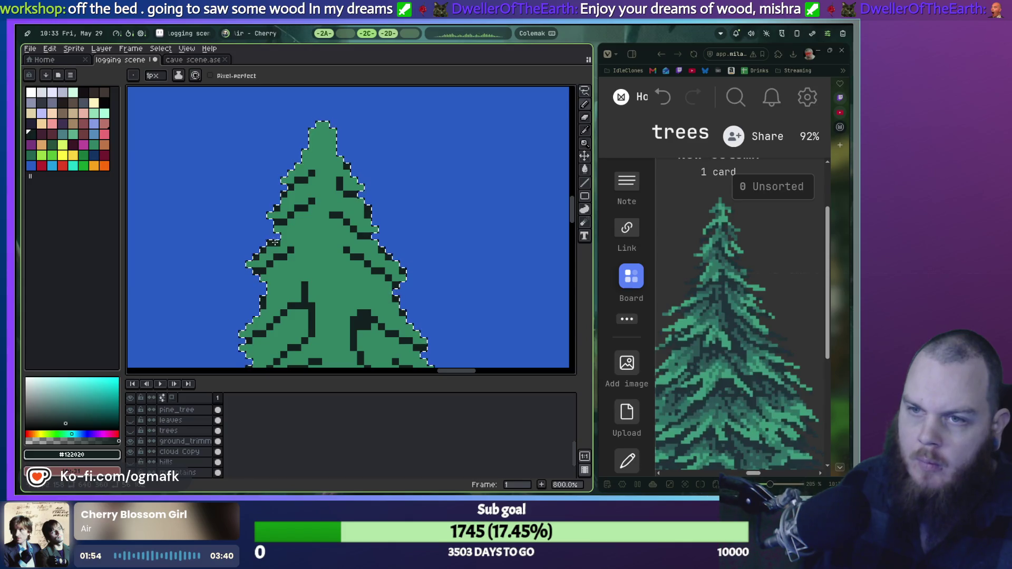
scroll(312, 262, "down", 2)
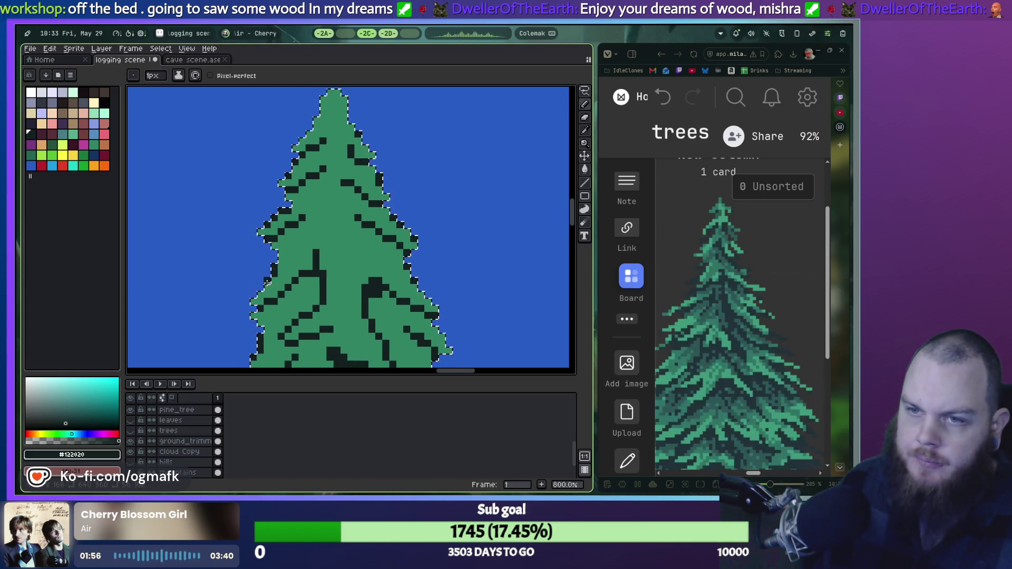
scroll(320, 263, "down", 4)
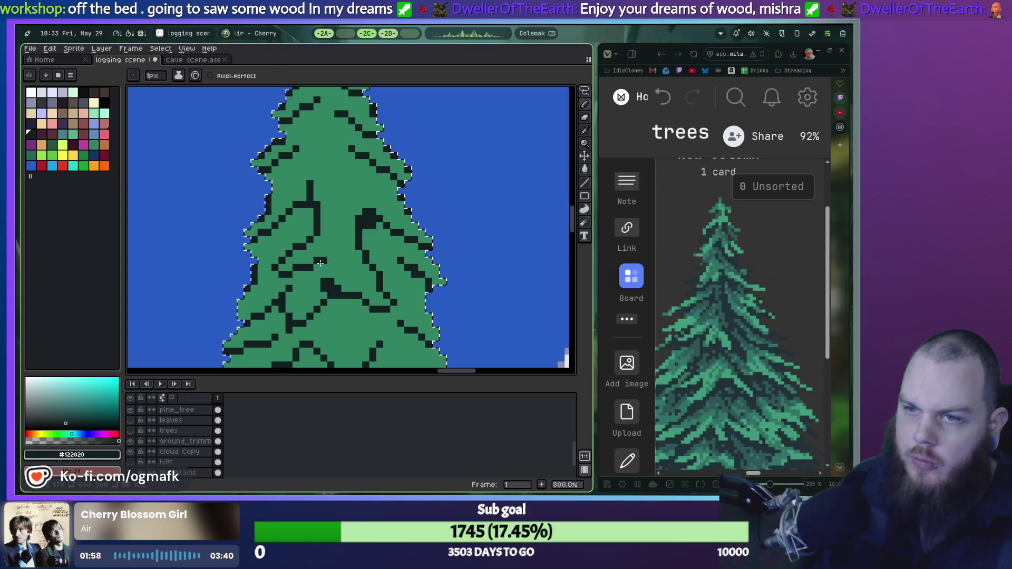
scroll(340, 270, "down", 1)
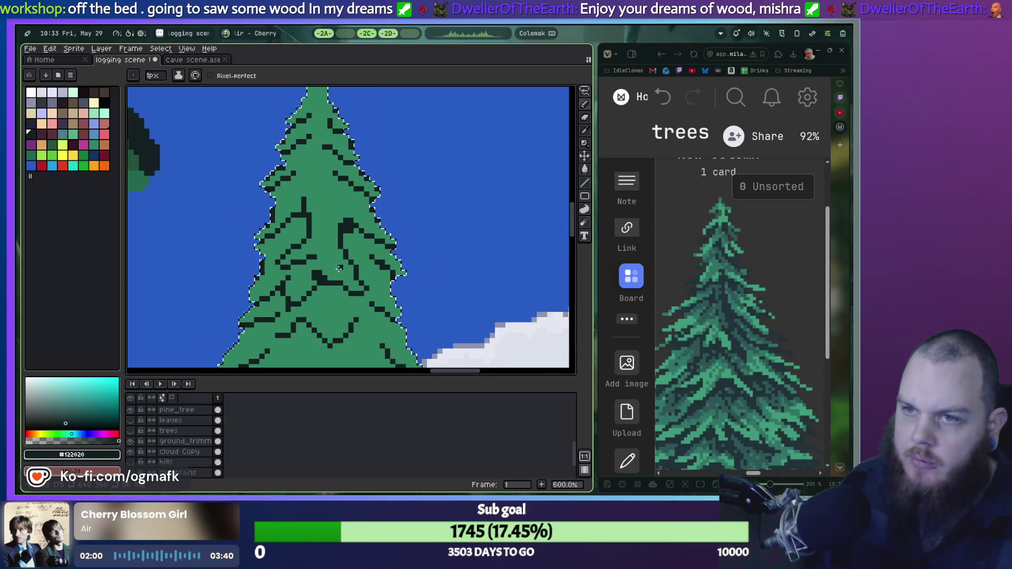
scroll(390, 300, "up", 3)
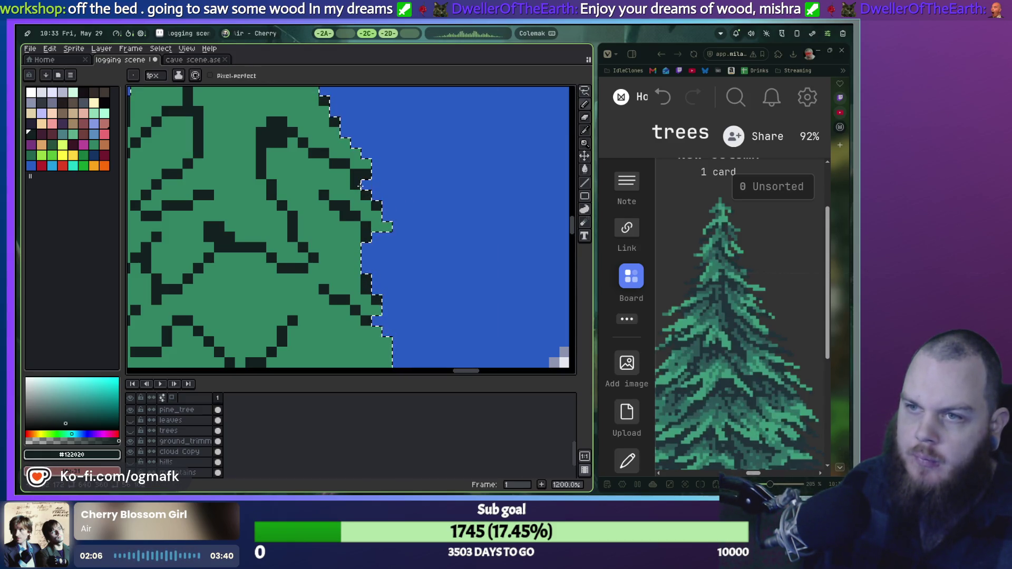
left_click_drag(444, 218, 455, 160)
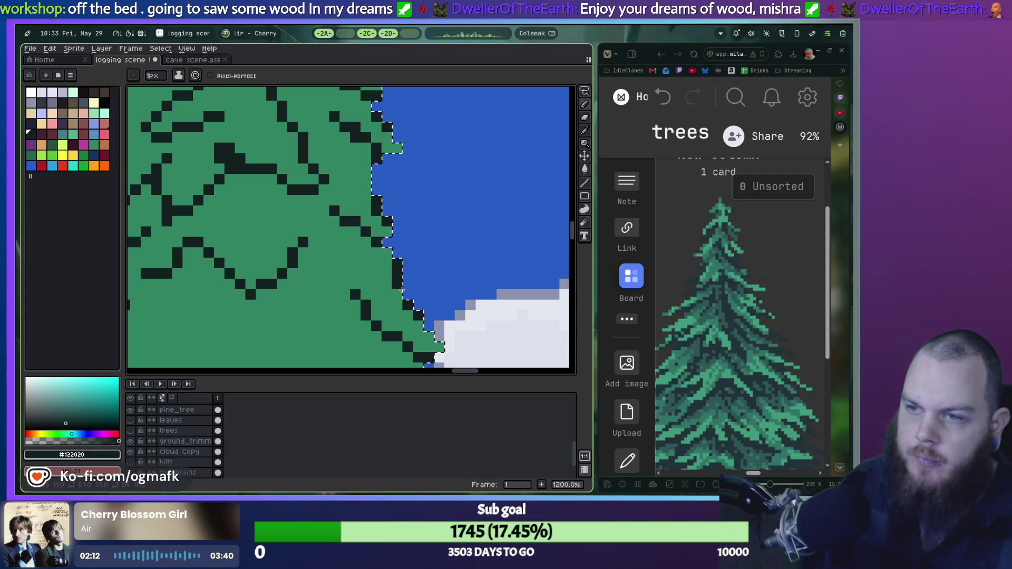
scroll(431, 274, "down", 3)
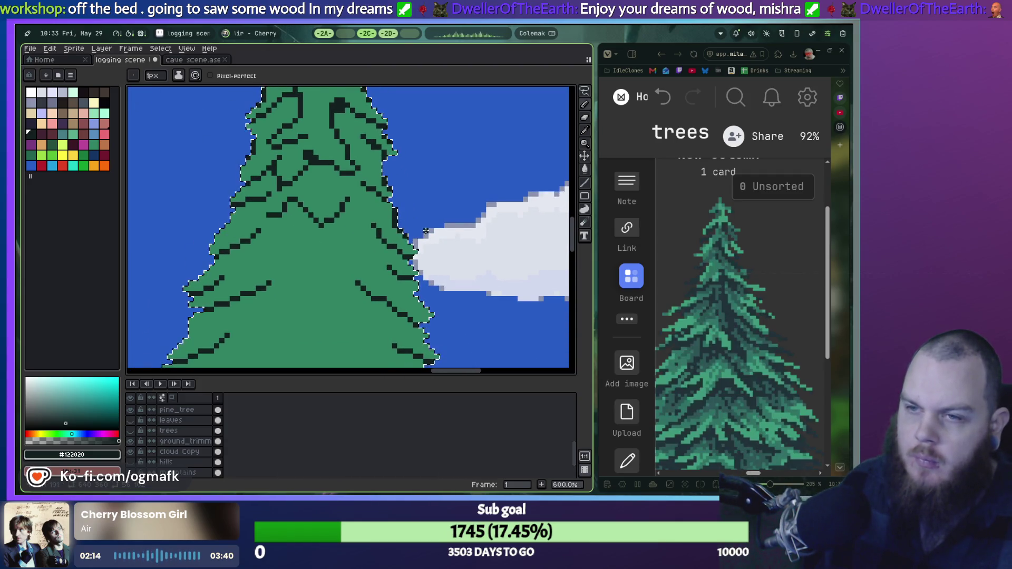
scroll(451, 258, "up", 3)
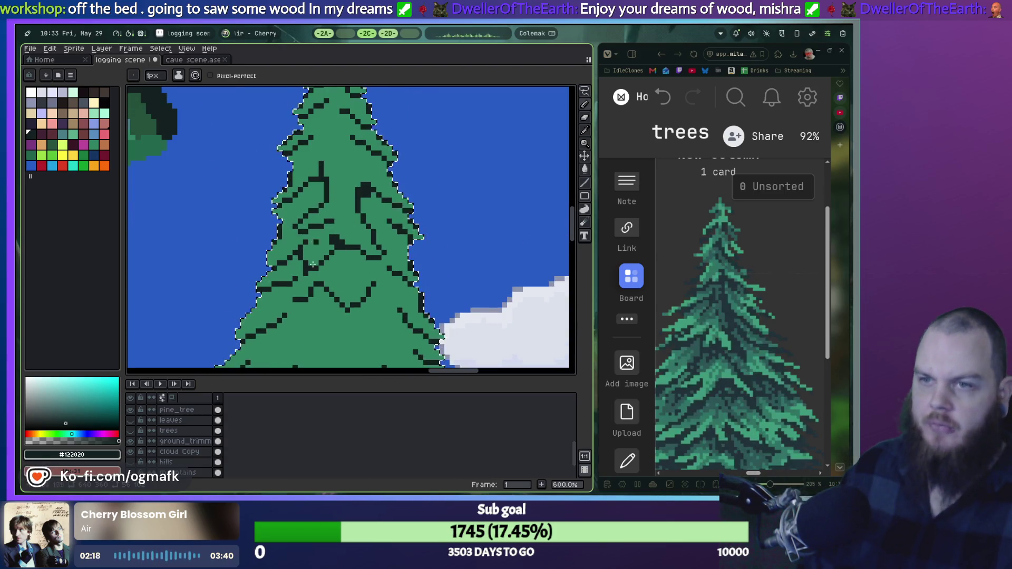
left_click(346, 273, "alt")
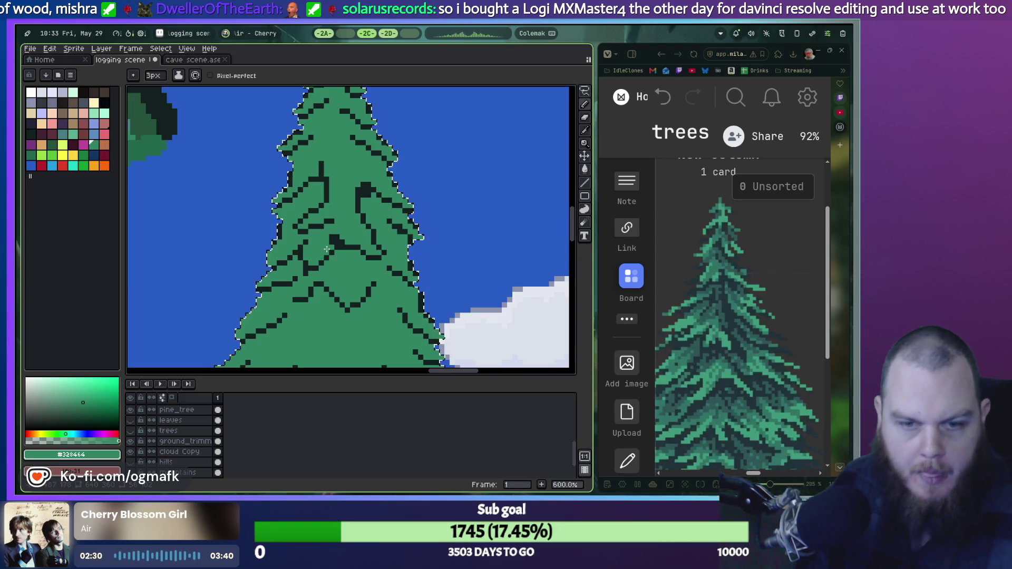
Paint over the dark strokes in the tree's upper-left and centre with green.
mouse_move(327, 182)
left_mouse_down()
mouse_move(296, 221)
mouse_move(308, 246)
left_mouse_up()
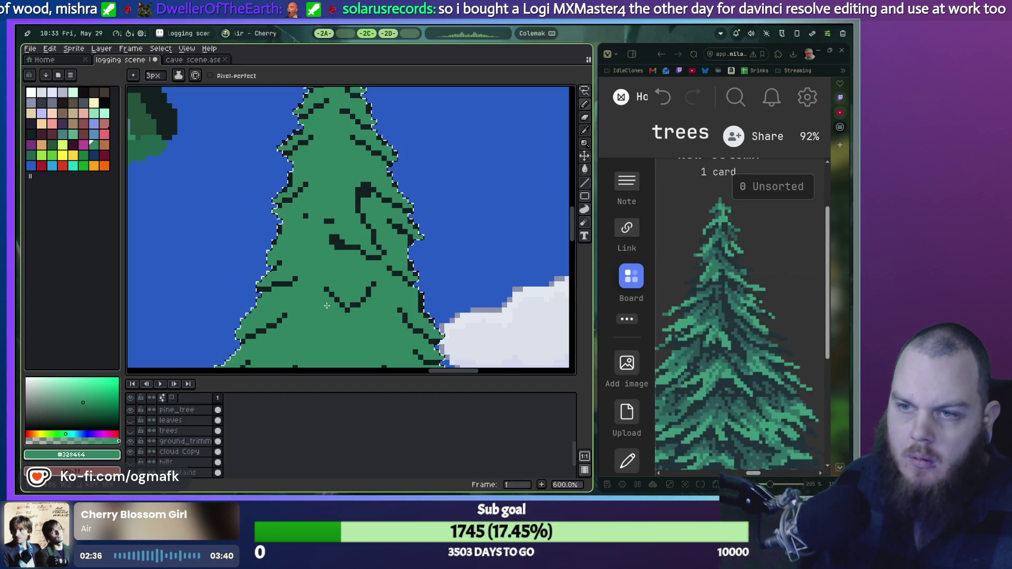
left_click_drag(333, 227, 361, 189)
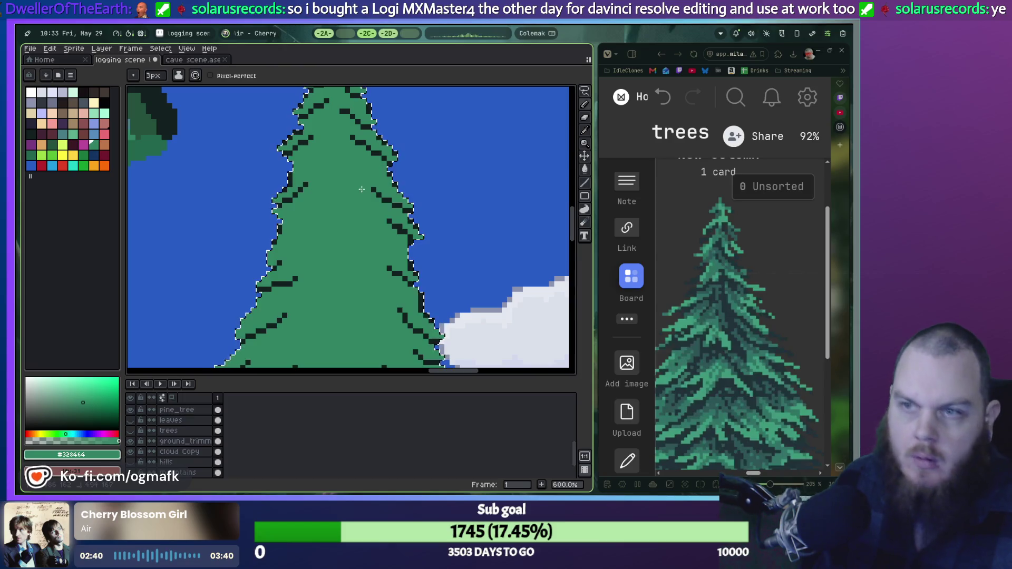
scroll(311, 215, "up", 1)
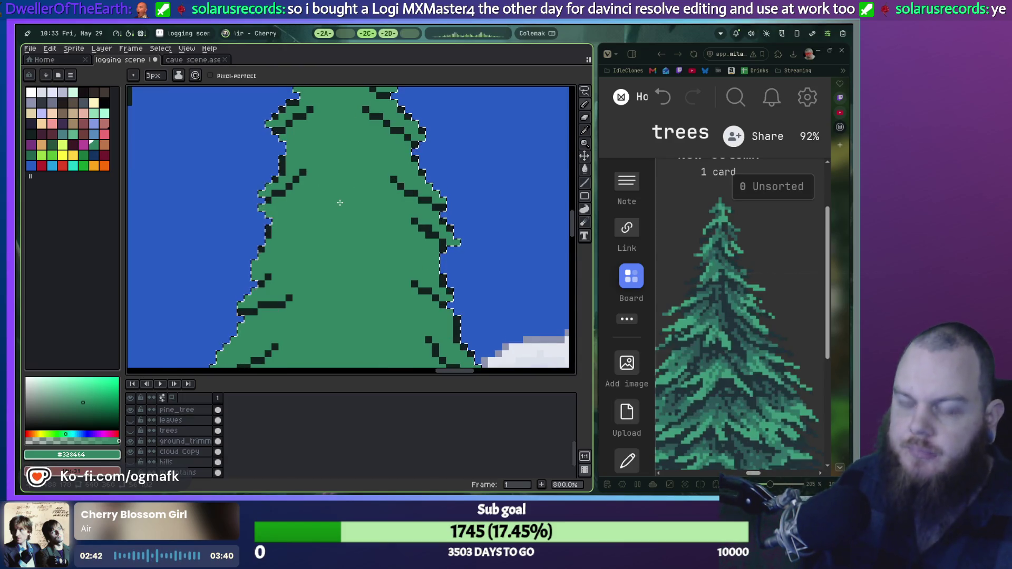
Switch to a 1px Pencil in dark #122020 and place a test pixel on the tree.
key("b")
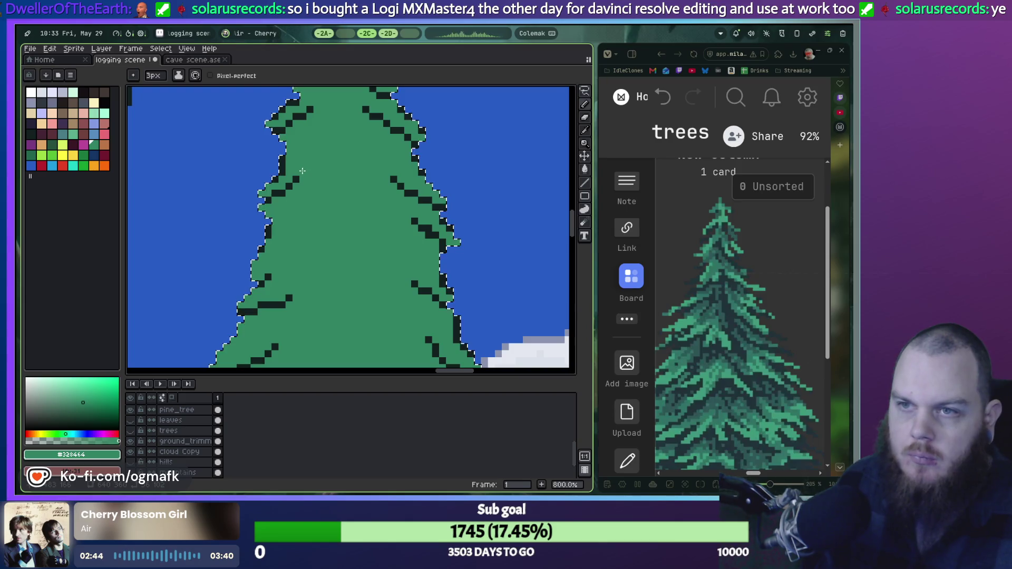
key("minus")
left_click(296, 179, "alt")
key("minus")
left_click(302, 171)
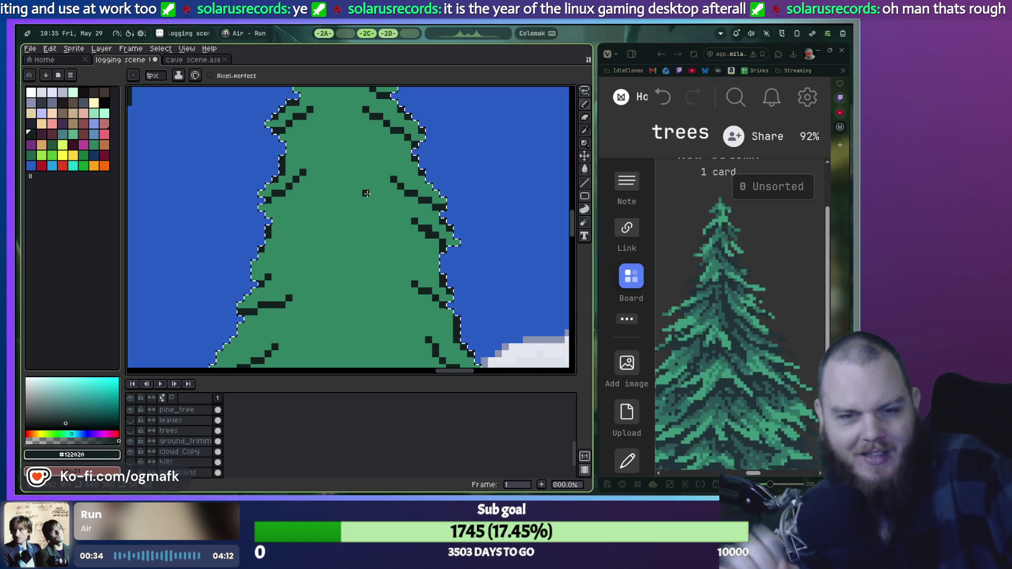
Extend a dark branch line up and right, then undo its overshooting tip.
scroll(294, 242, "down", 2)
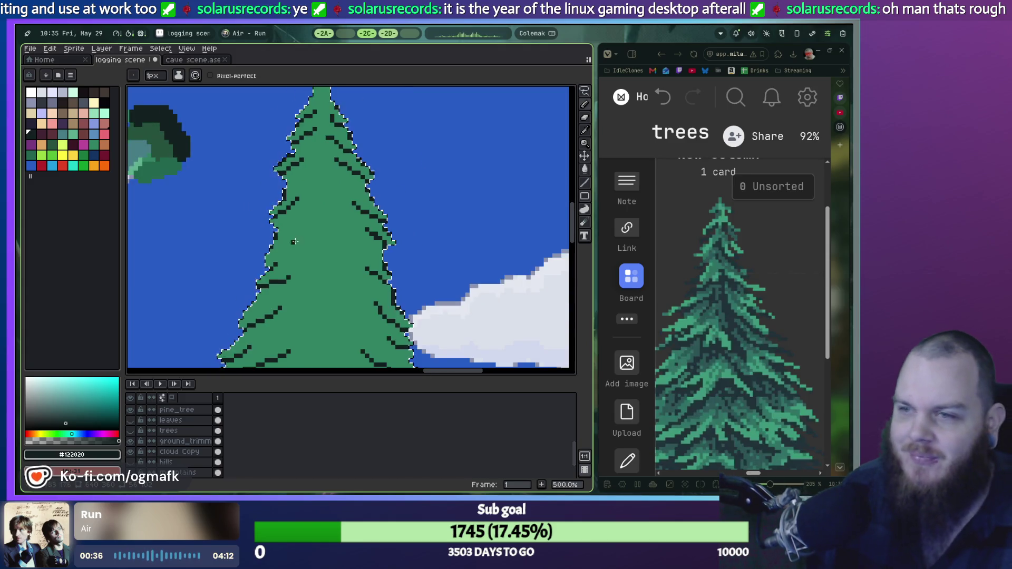
scroll(294, 242, "up", 2)
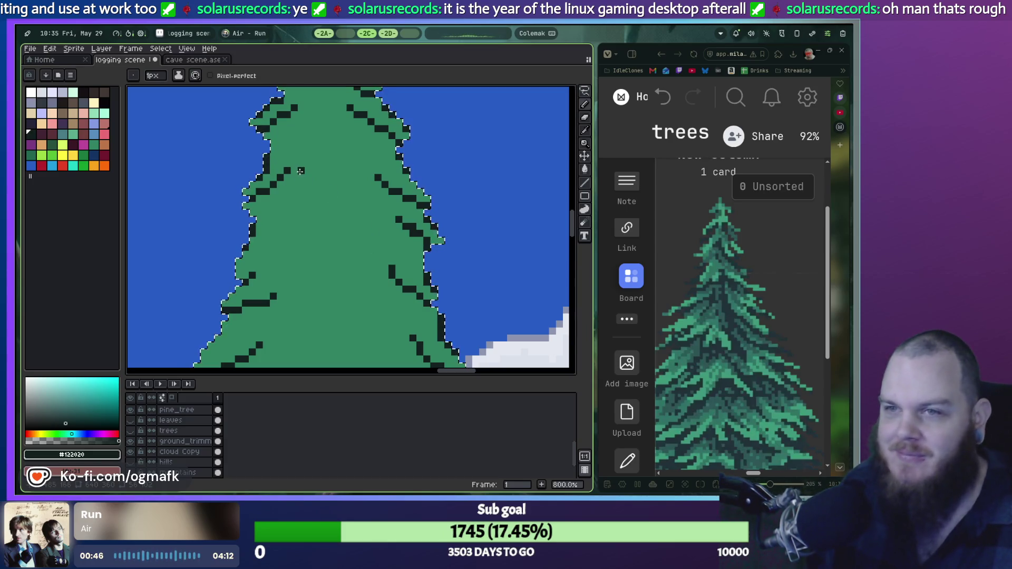
left_click_drag(294, 163, 306, 158)
key("ctrl+z")
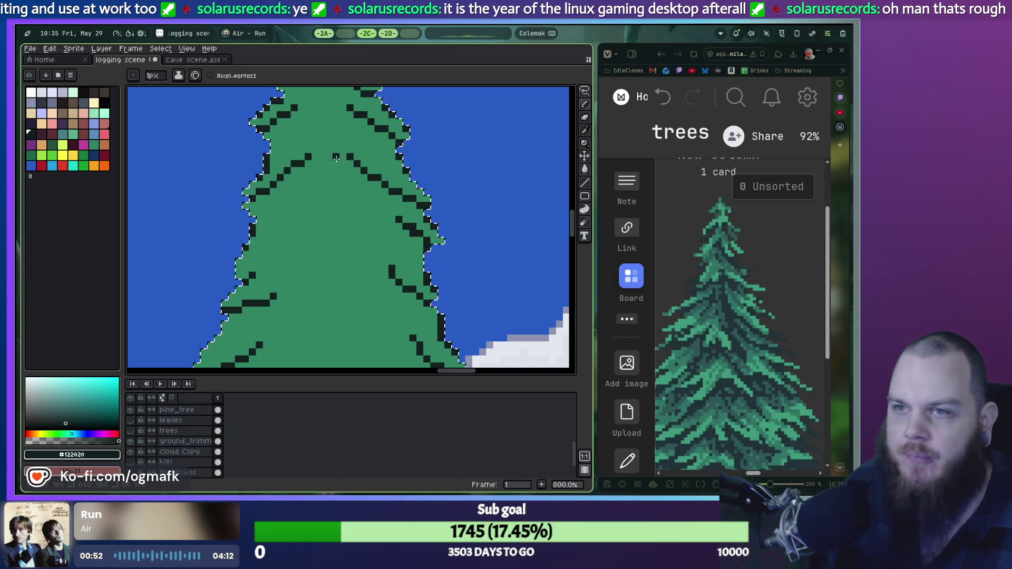
Draw a thickened dark horizontal bar across the upper tree with dark pixels beneath it.
left_click_drag(318, 159, 315, 159)
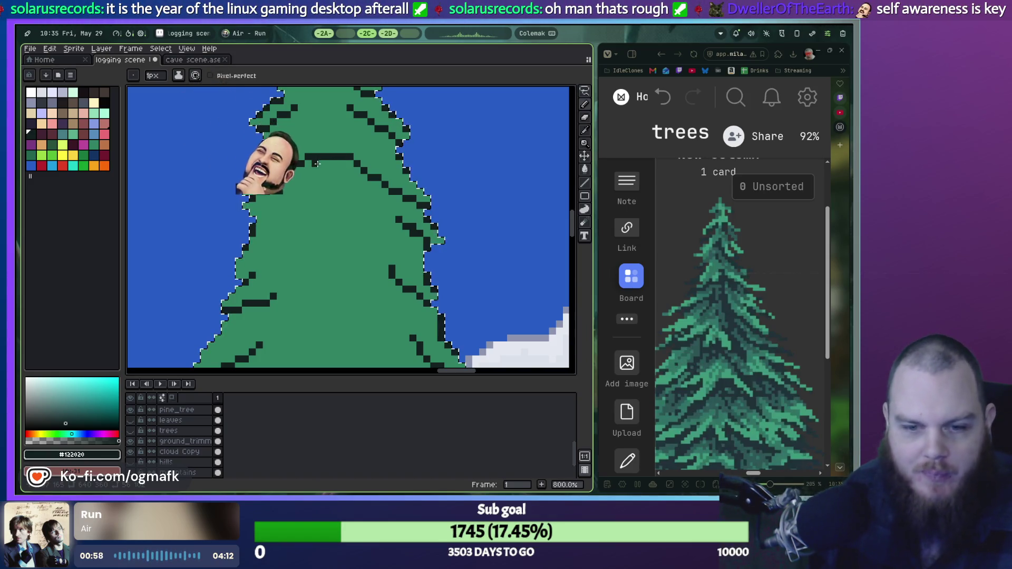
left_click_drag(319, 164, 332, 166)
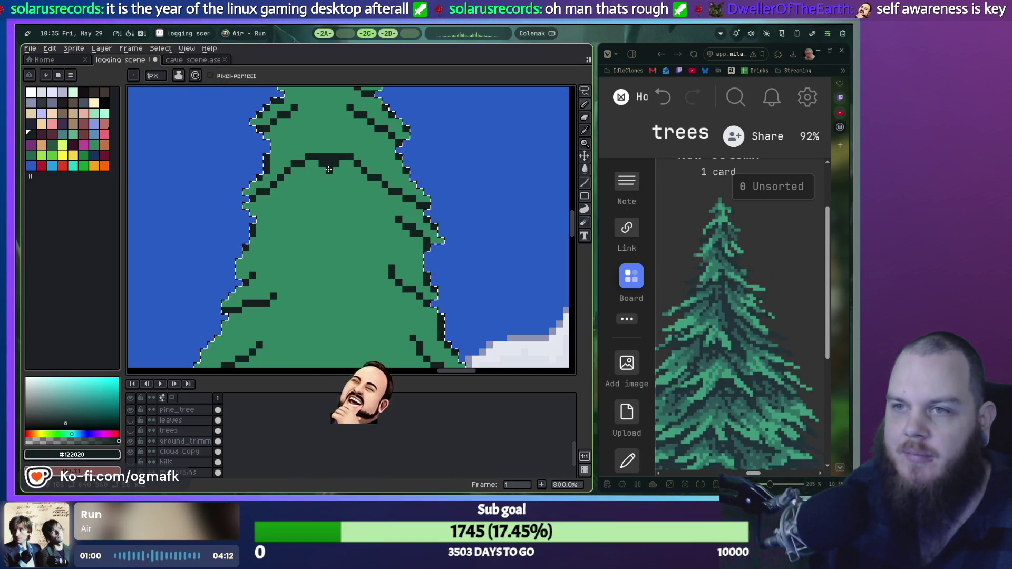
left_click(294, 205)
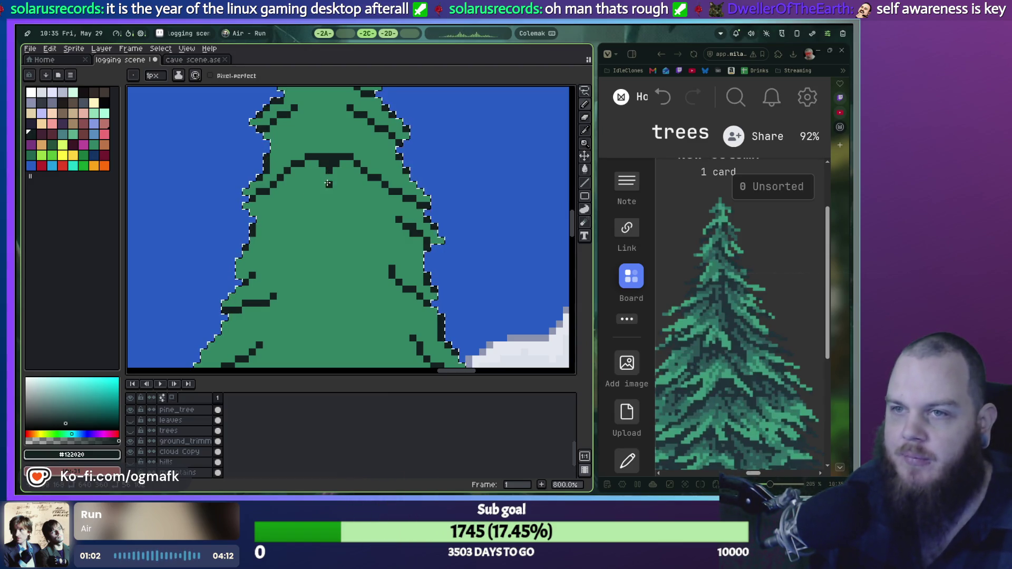
left_click_drag(325, 171, 324, 178)
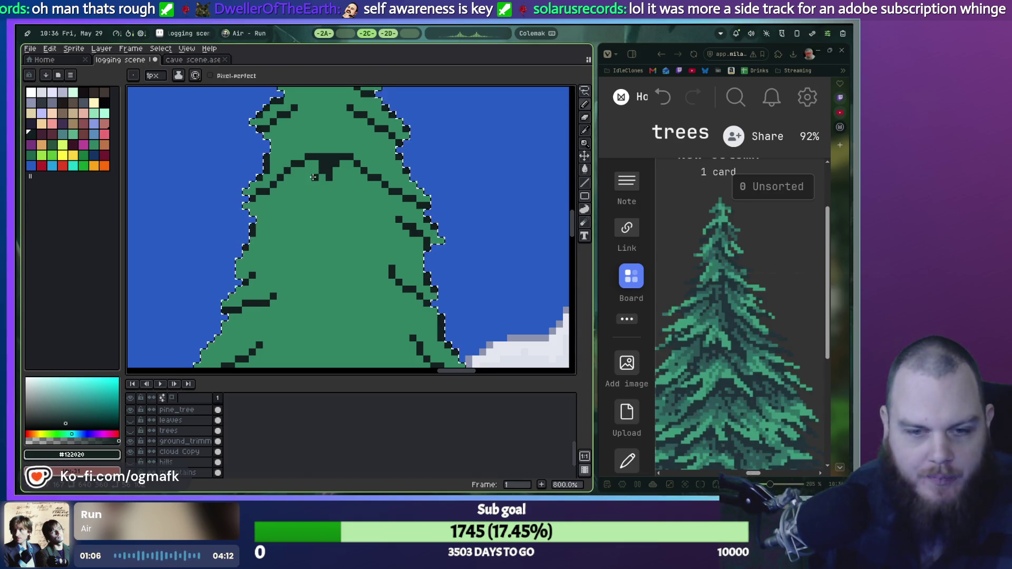
left_click(314, 177)
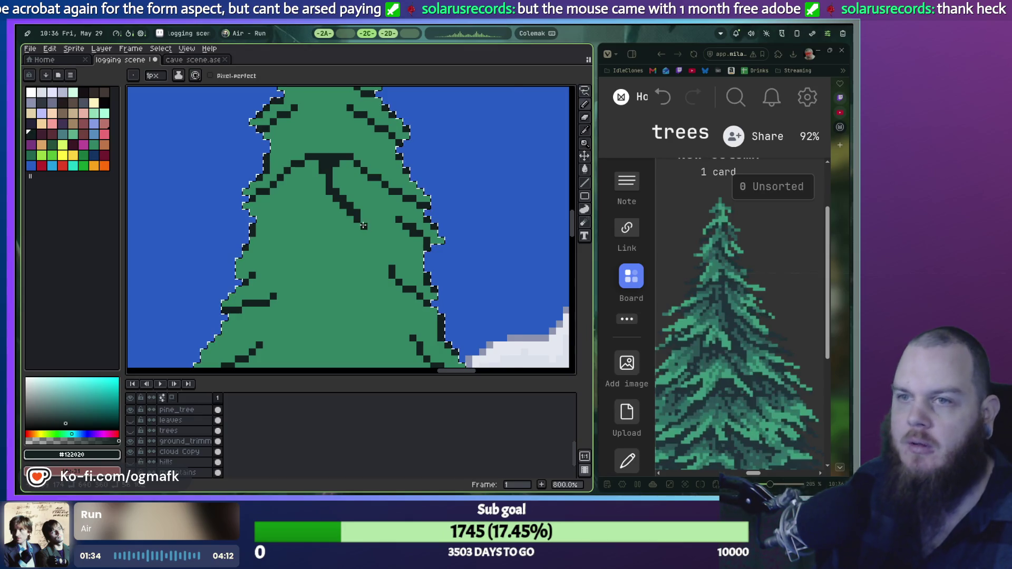
Erase the diagonal stroke under the bar, redraw it down and right, then undo those pencil strokes.
key("e")
left_click_drag(337, 184, 342, 198)
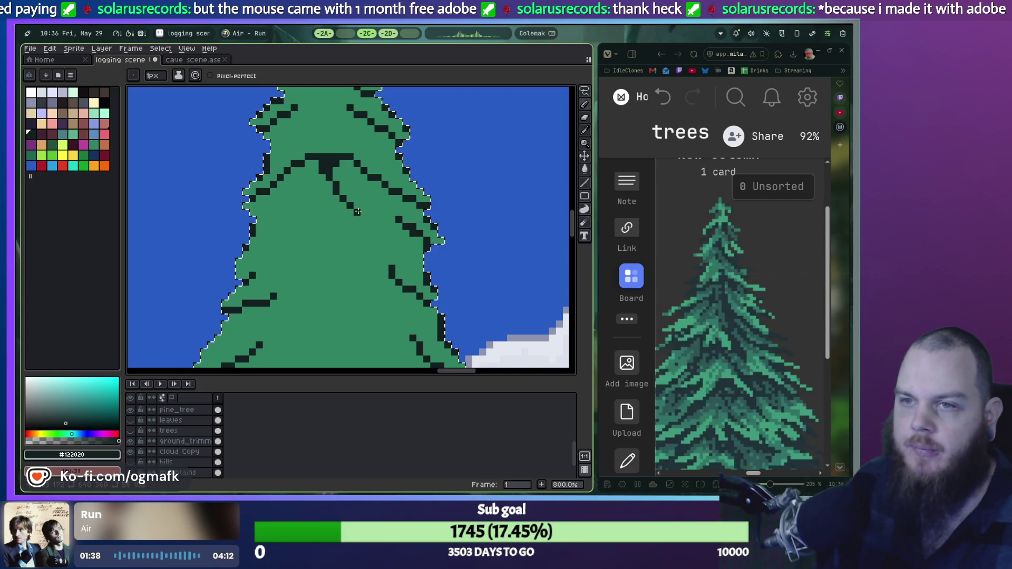
left_click_drag(362, 213, 374, 210)
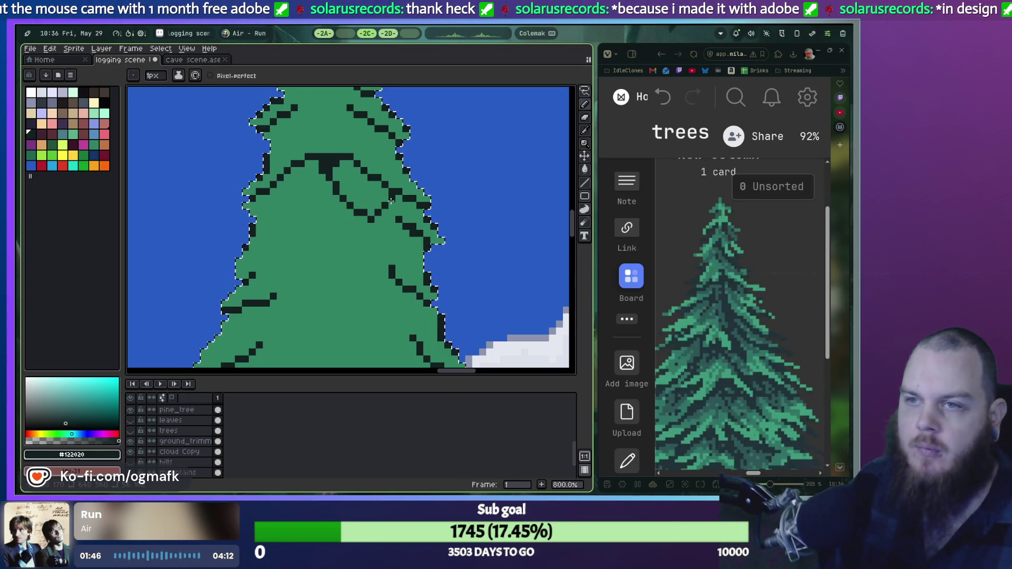
scroll(301, 236, "down", 2)
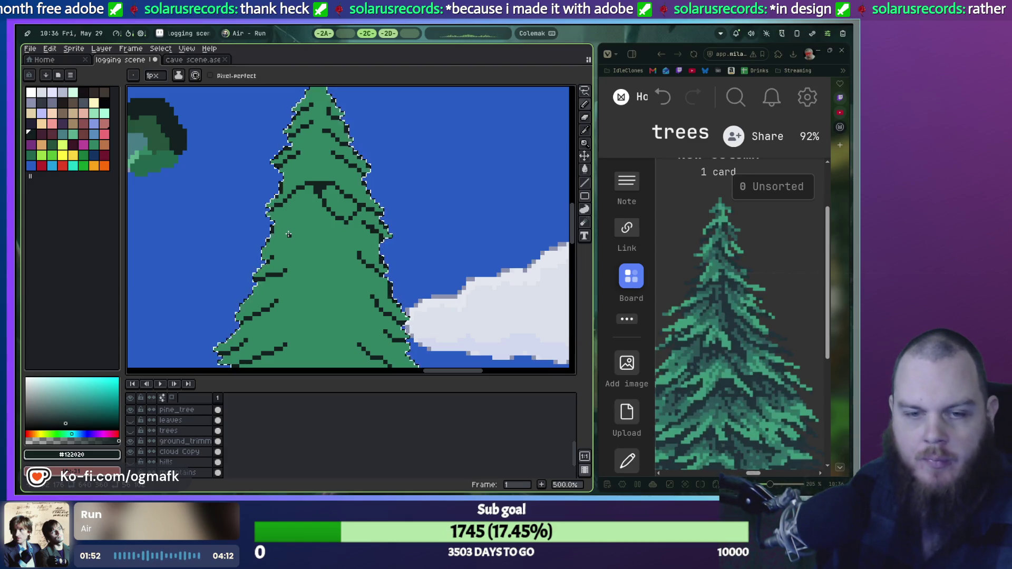
key("ctrl+z")
key("v")
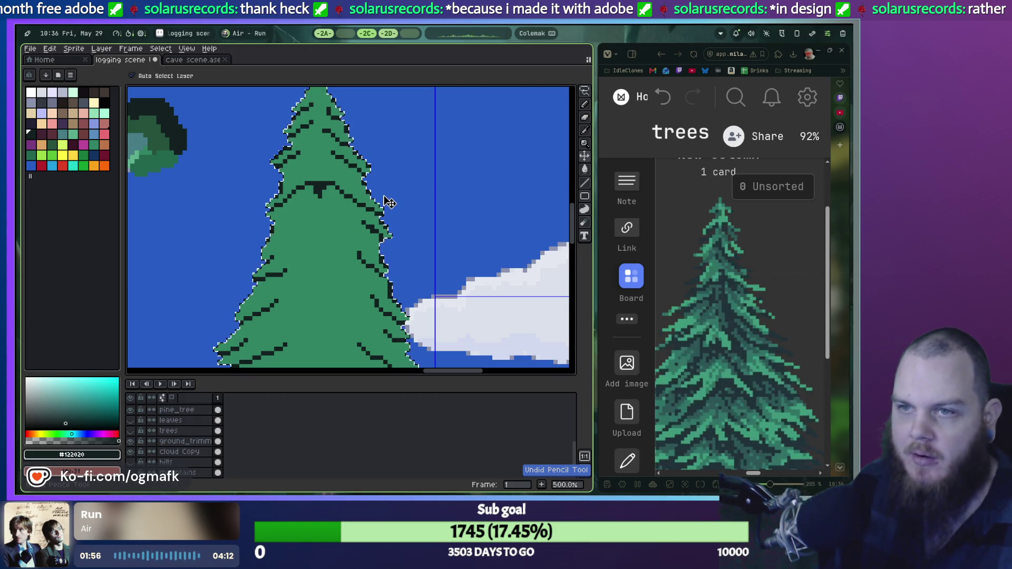
Undo the remaining heavy strokes and draw a thin 1px branch line sloping up and left.
key("ctrl+z")
key("b")
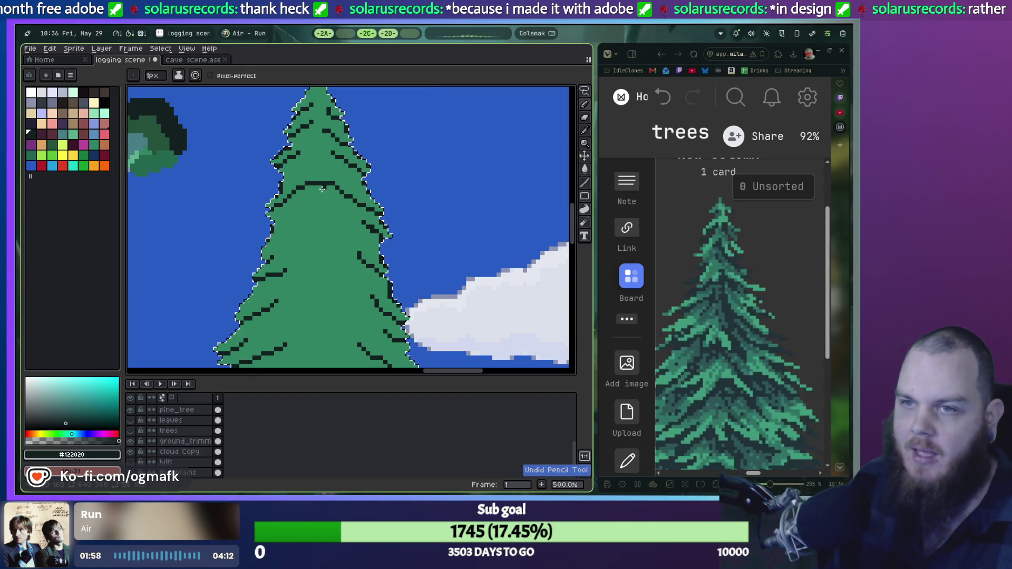
key("ctrl+z")
scroll(325, 189, "up", 2)
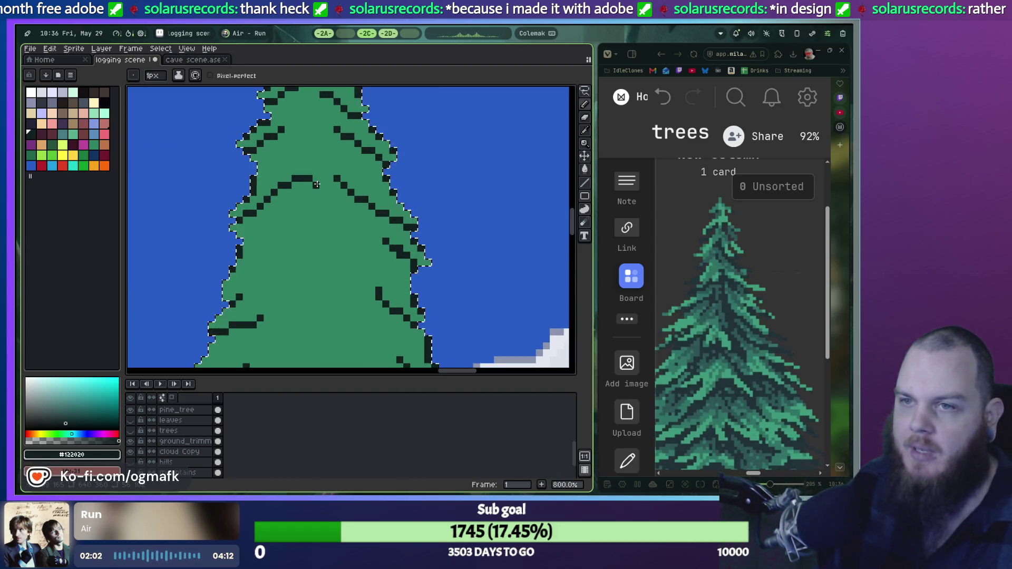
key("ctrl+z")
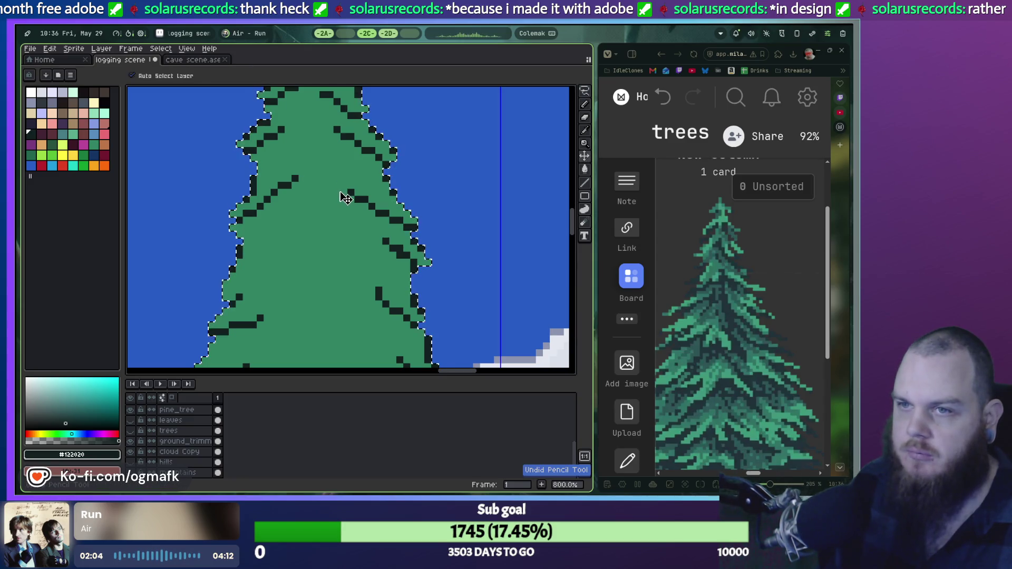
left_click_drag(341, 192, 329, 191)
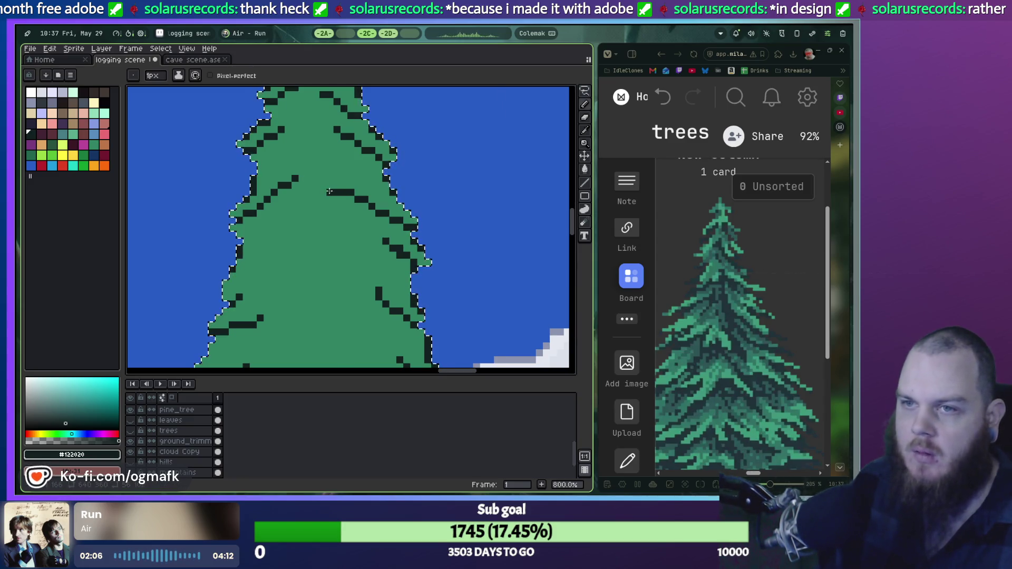
key("ctrl+z")
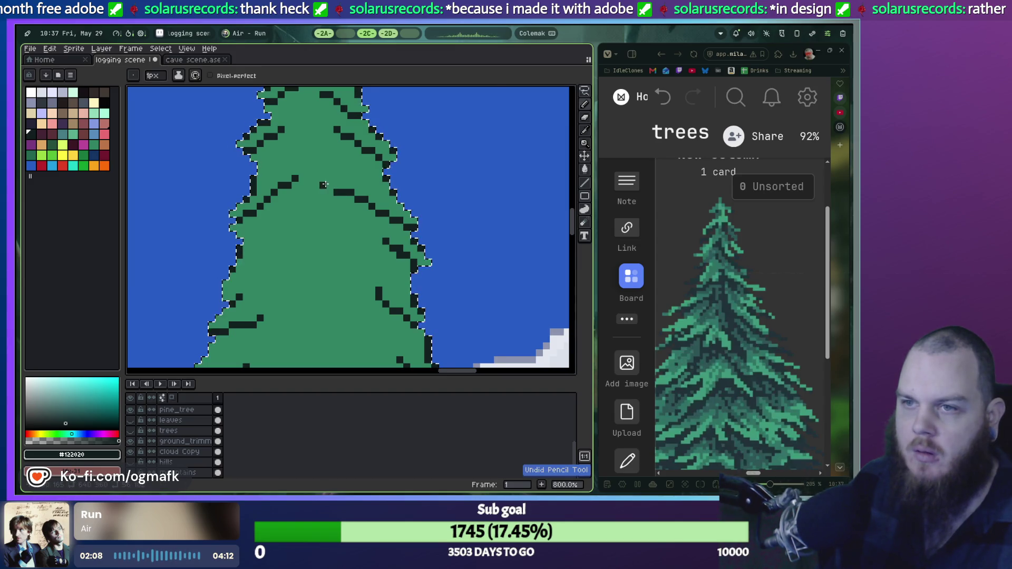
left_click_drag(329, 185, 319, 180)
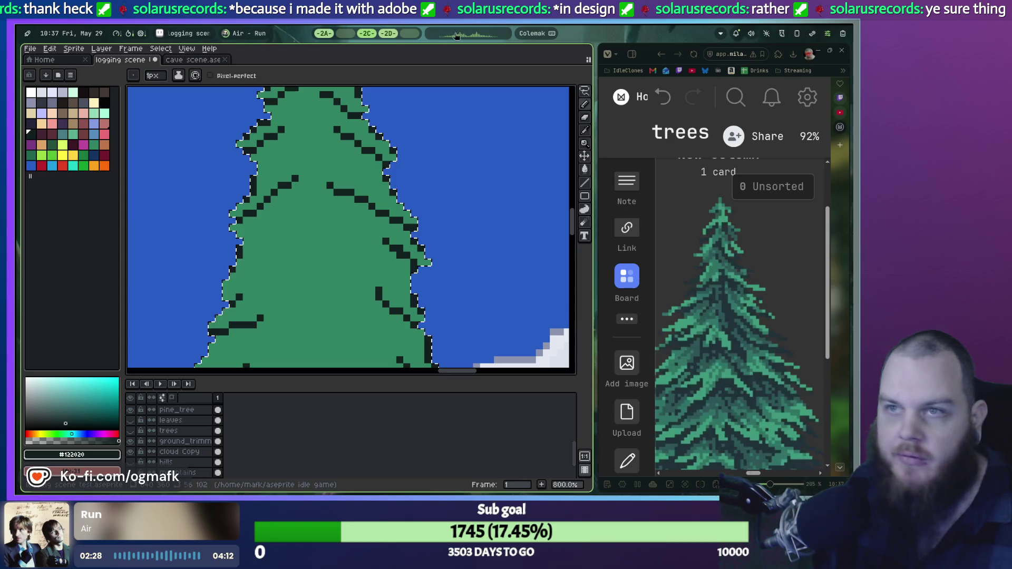
Cycle through the workspaces, past the Steam library, until the Godot editor with GameData.gd shows.
left_click(367, 34)
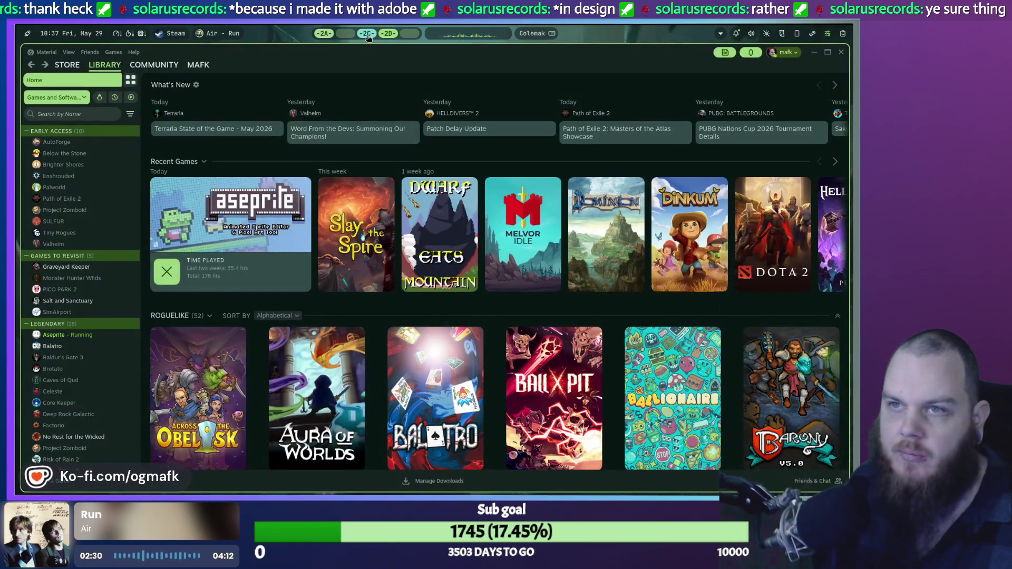
left_click(345, 34)
left_click(323, 34)
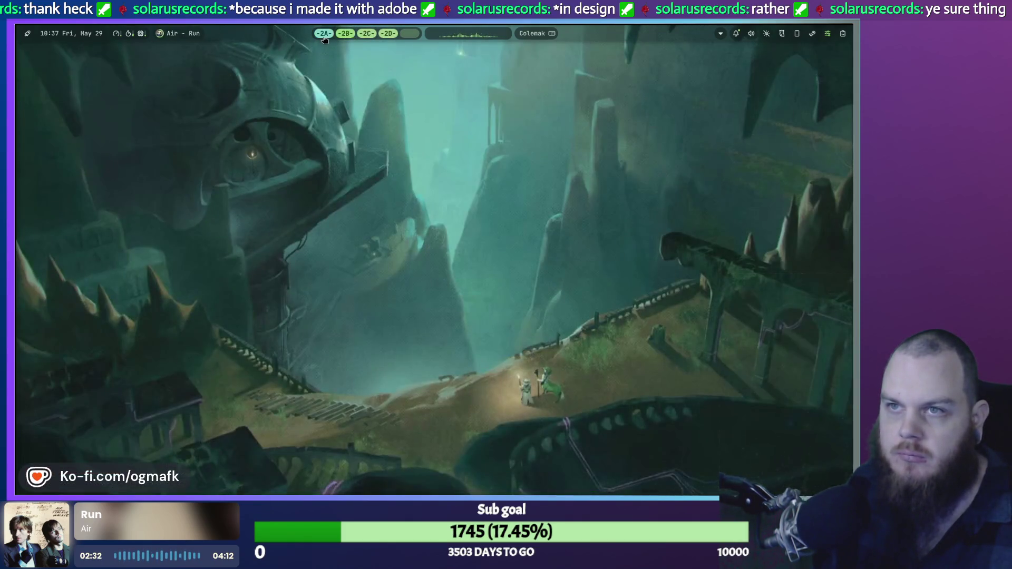
left_click(388, 34)
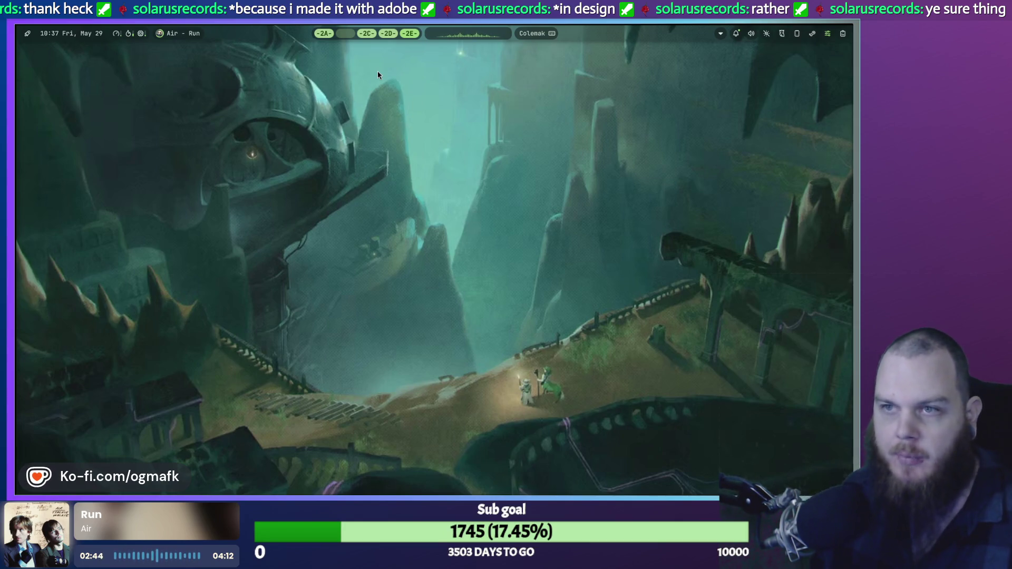
key("super+Page_Down")
key("super+Page_Down")
key("super+Page_Down")
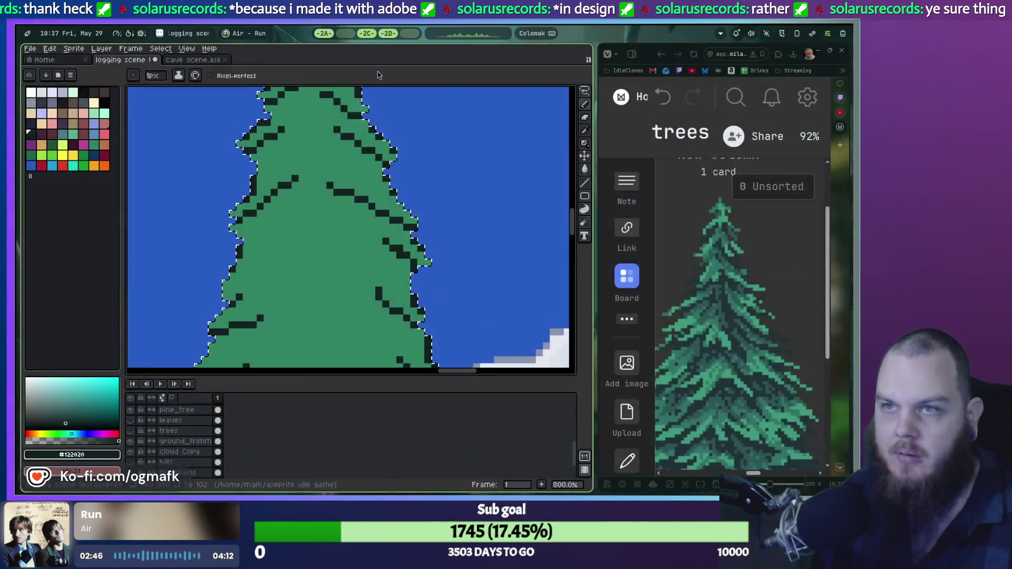
key("super+Page_Down")
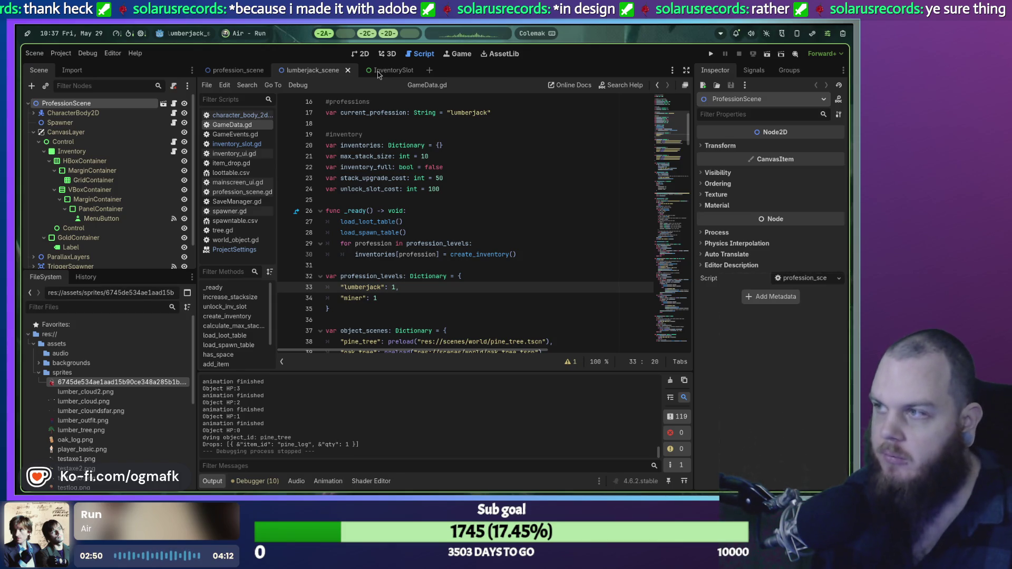
key("super+Page_Down")
key("super+Page_Down")
key("super+Page_Down")
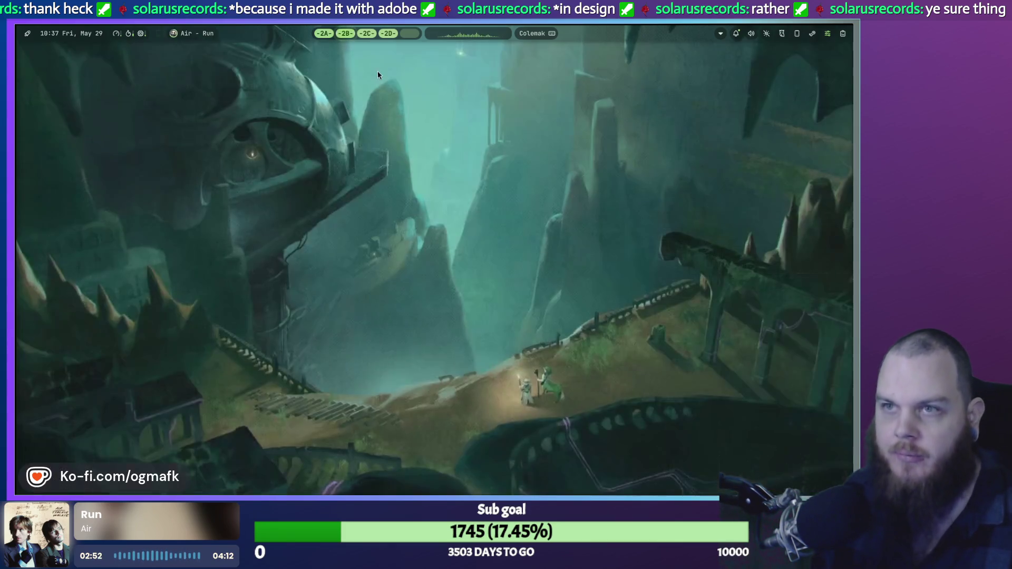
key("super+Page_Down")
key("super+Page_Down")
key("super+Page_Down")
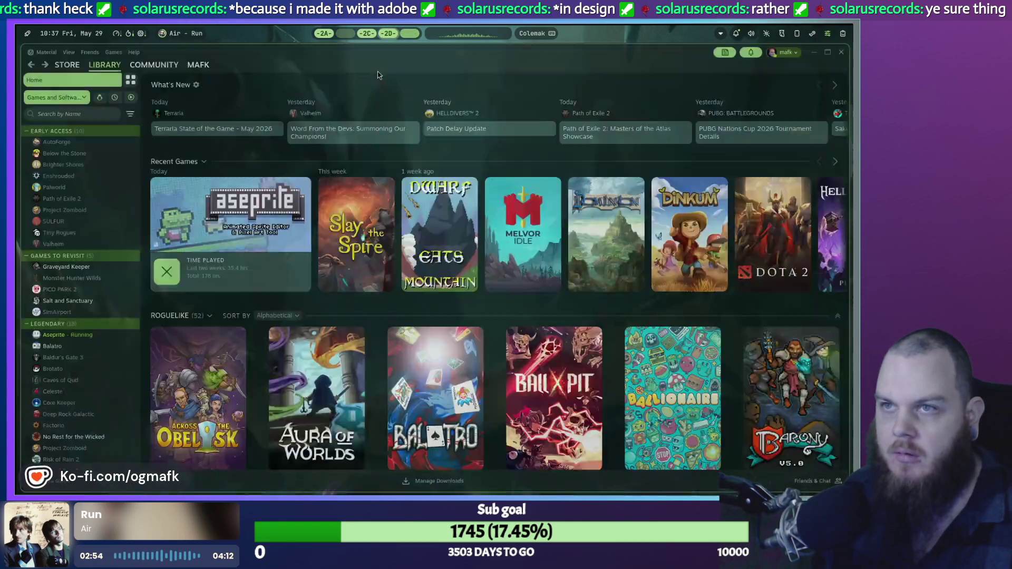
key("super+Page_Down")
key("super+Page_Down")
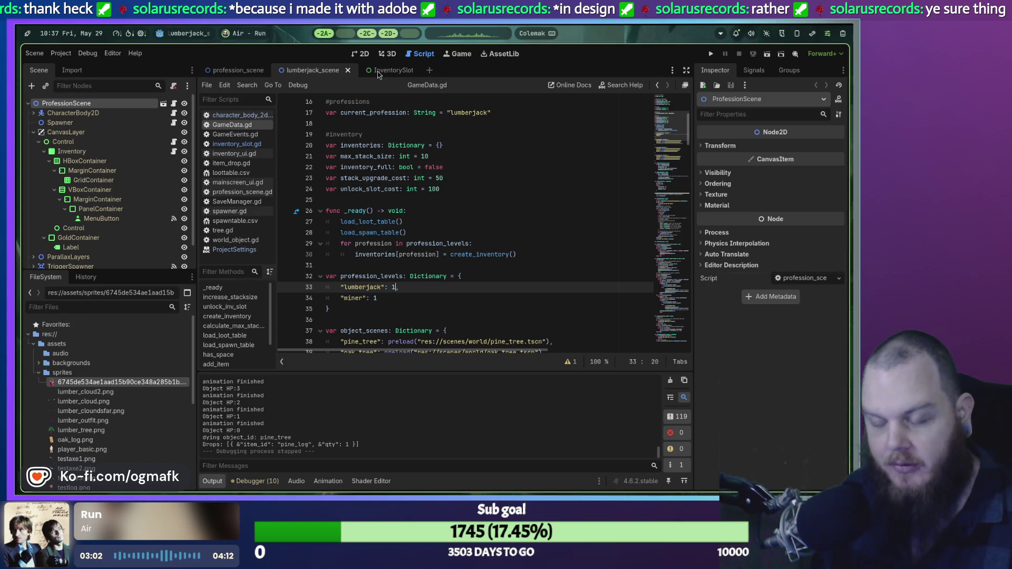
Add a trailing comma after "lumberjack": 1 on line 33 of GameData.gd.
key("super+Page_Down")
key("super+Page_Up")
key("super+Page_Down")
key("super+Page_Up")
key("super+Page_Down")
type(",")
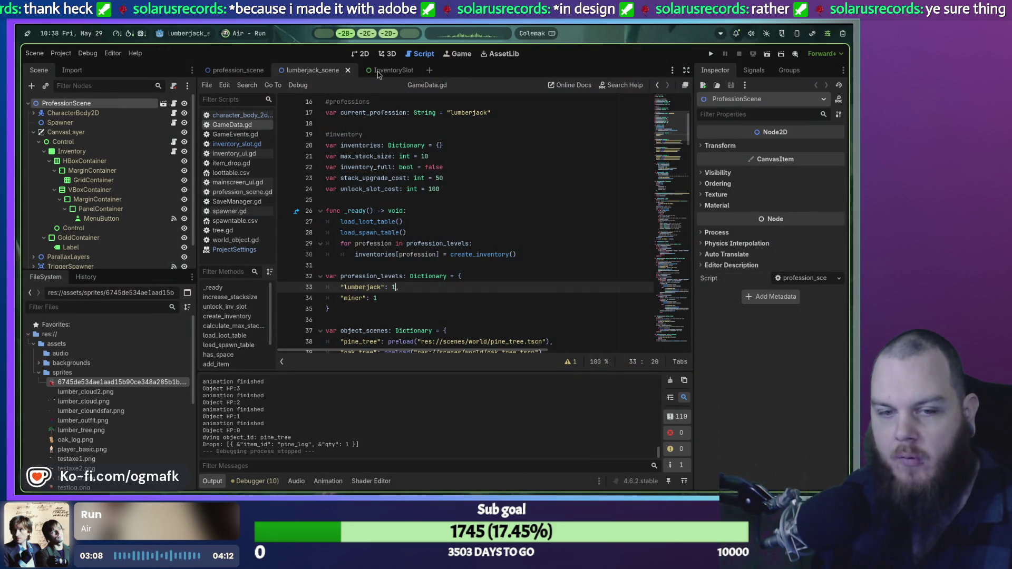
Switch from the Godot editor to an empty desktop workspace.
key("super+Page_Down")
key("super+Page_Up")
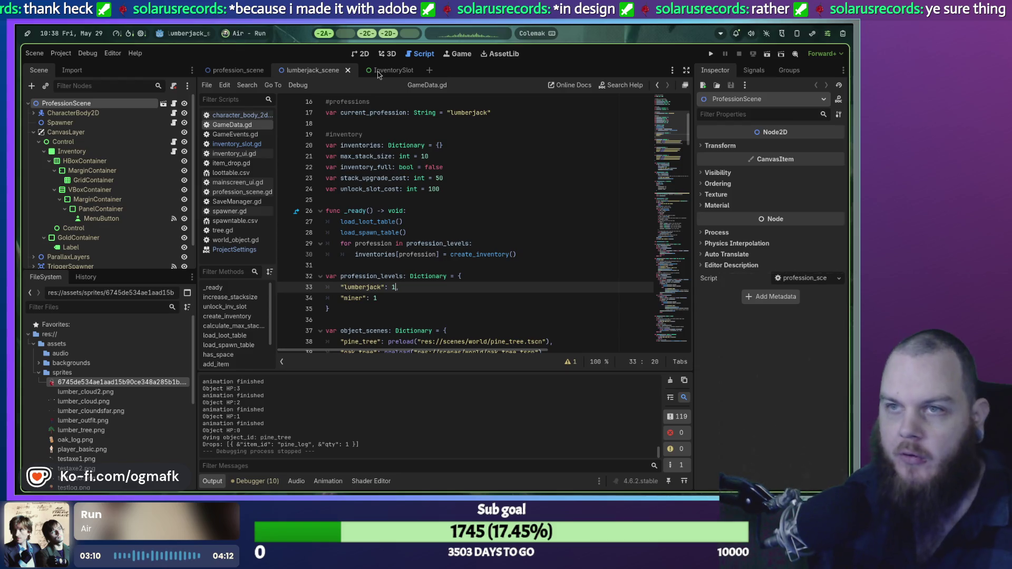
left_click(347, 34)
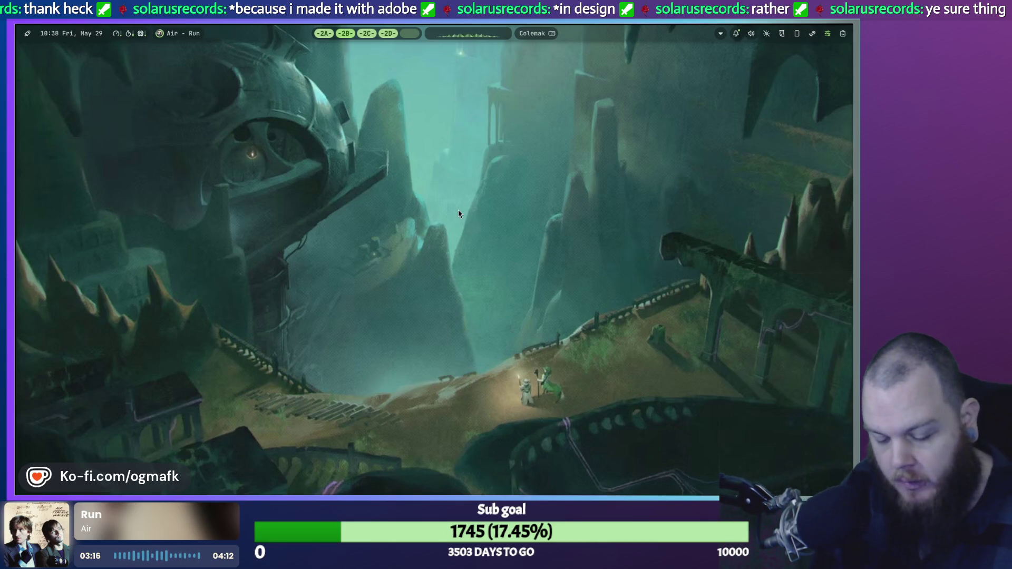
Launch Dolphin on the Downloads padlock folder and open a kitty terminal beside it.
key("super")
key("Right")
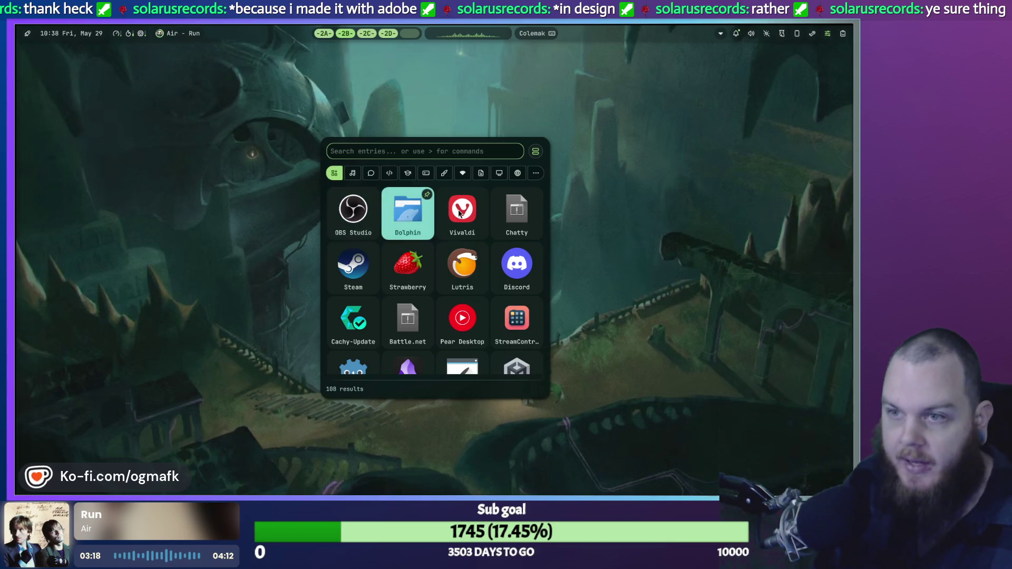
key("Return")
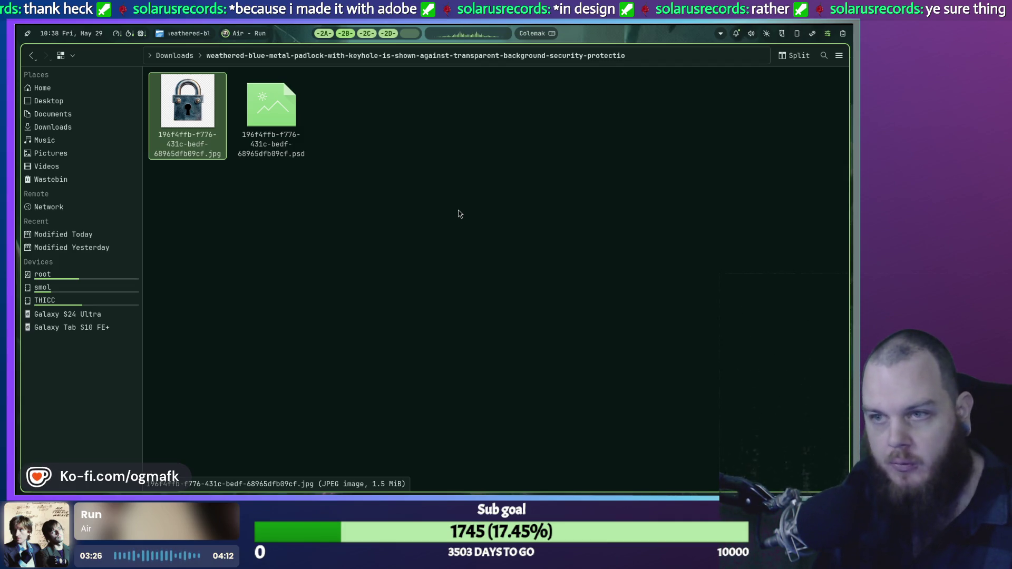
key("super+Return")
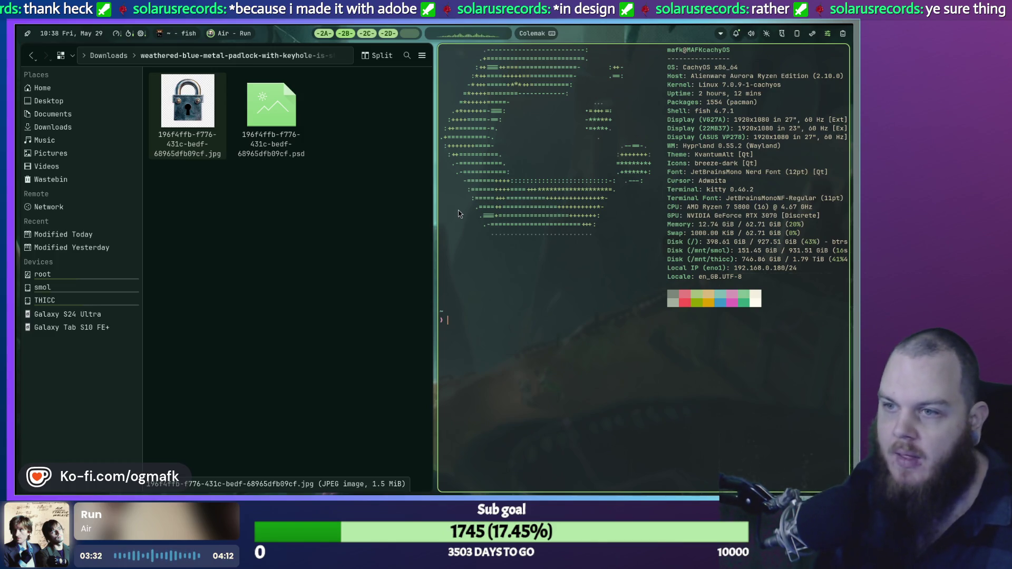
Open three more kitty terminals and pull one out into a floating window.
key("super+Return")
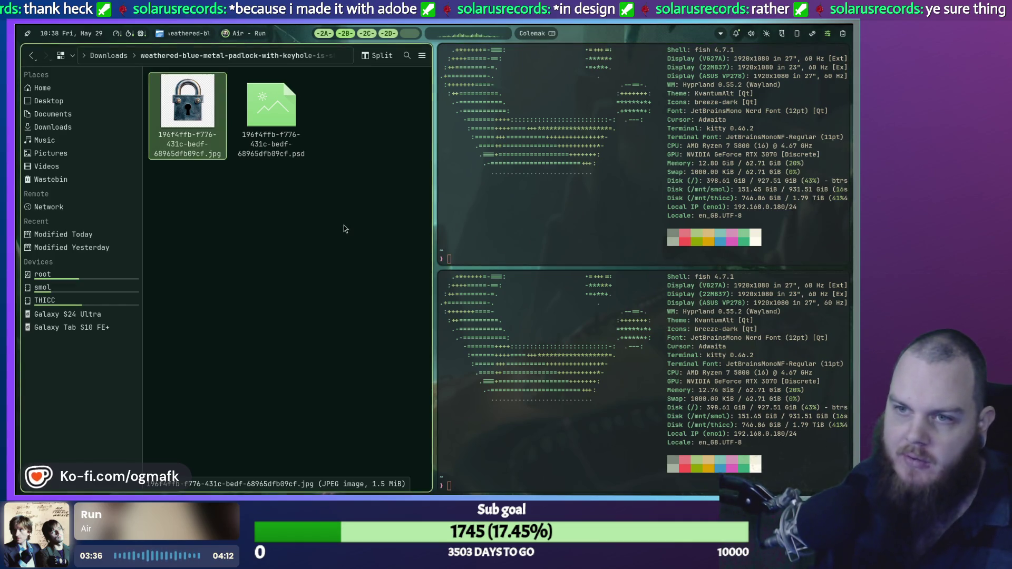
key("super+Return")
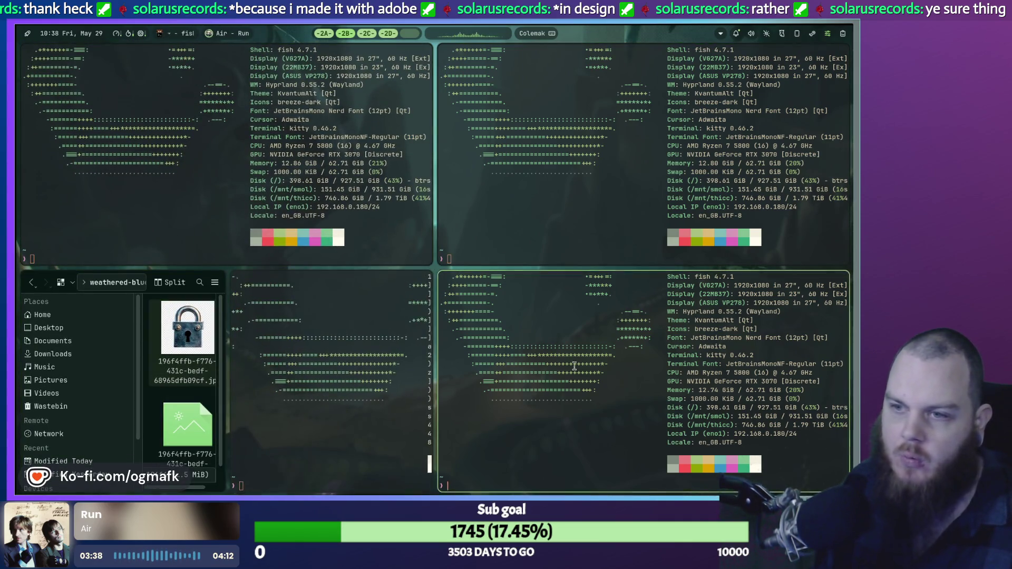
key("super+Return")
key("super+Return")
key("super+Return")
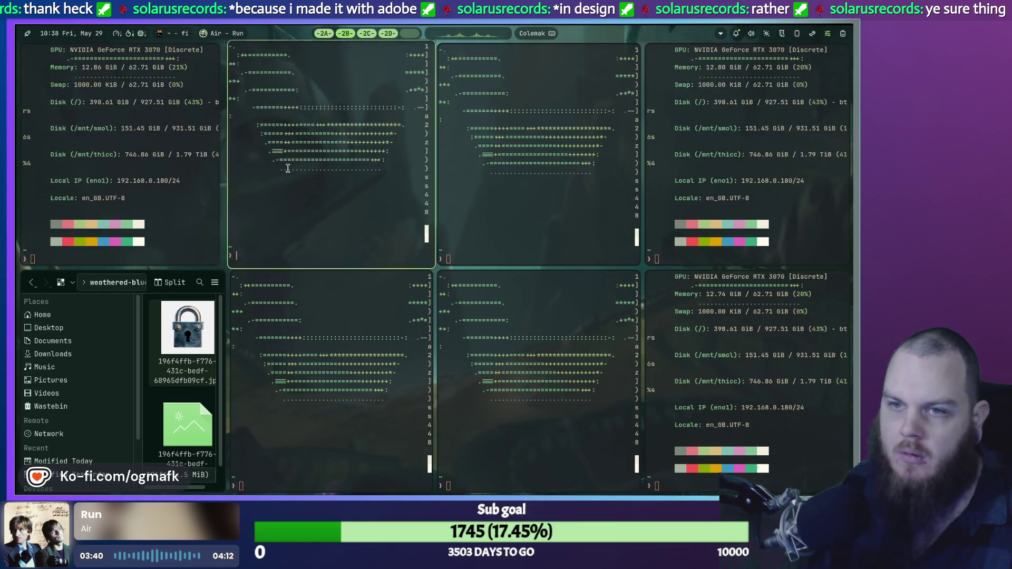
mouse_move(310, 154)
left_mouse_down()
mouse_move(464, 187)
mouse_move(523, 187)
mouse_move(295, 188)
mouse_move(562, 182)
mouse_move(285, 182)
mouse_move(430, 182)
mouse_move(429, 201)
left_mouse_up()
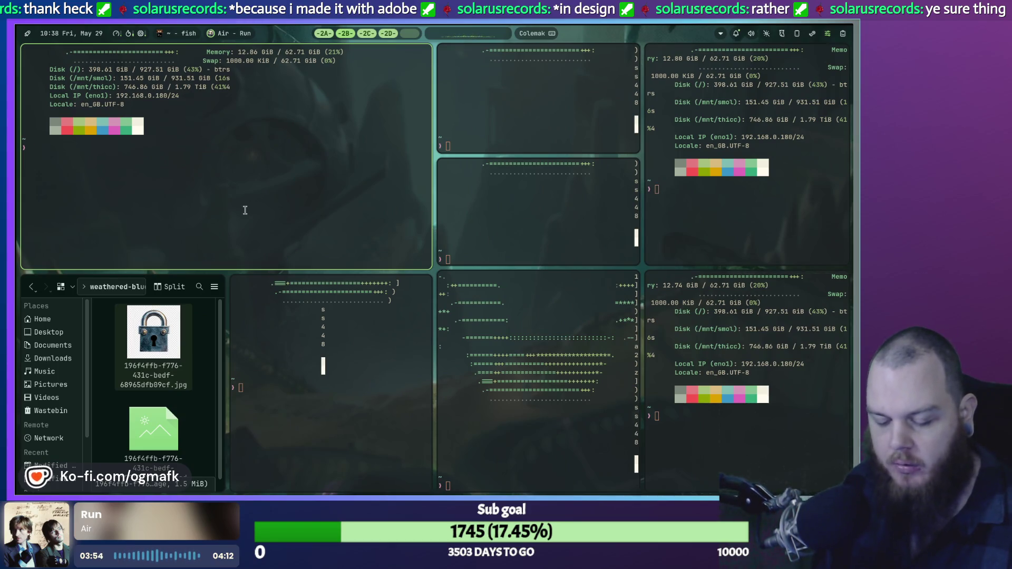
Toggle a terminal fullscreen and back, then close Dolphin and all terminals.
key("super+f")
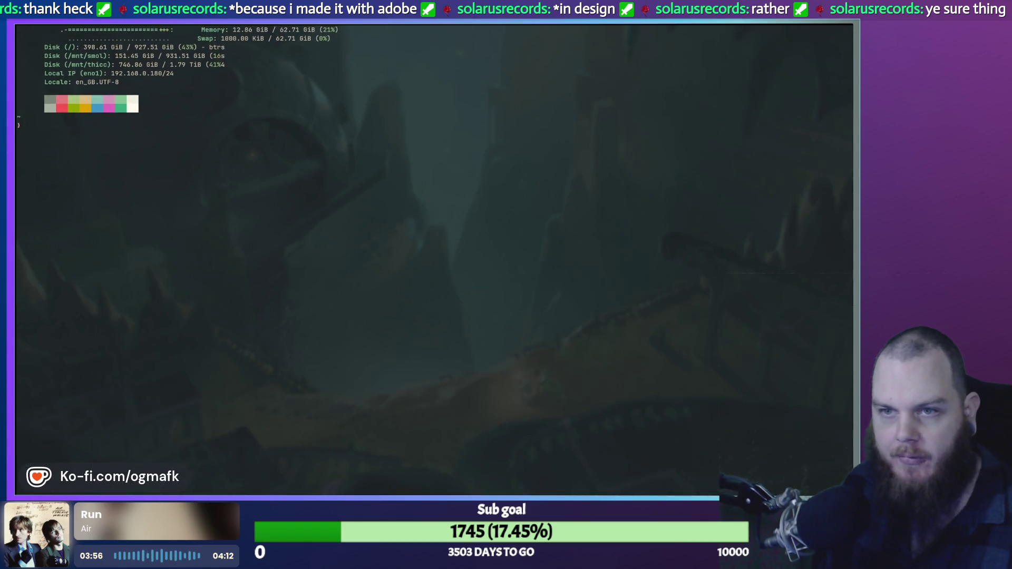
key("super+f")
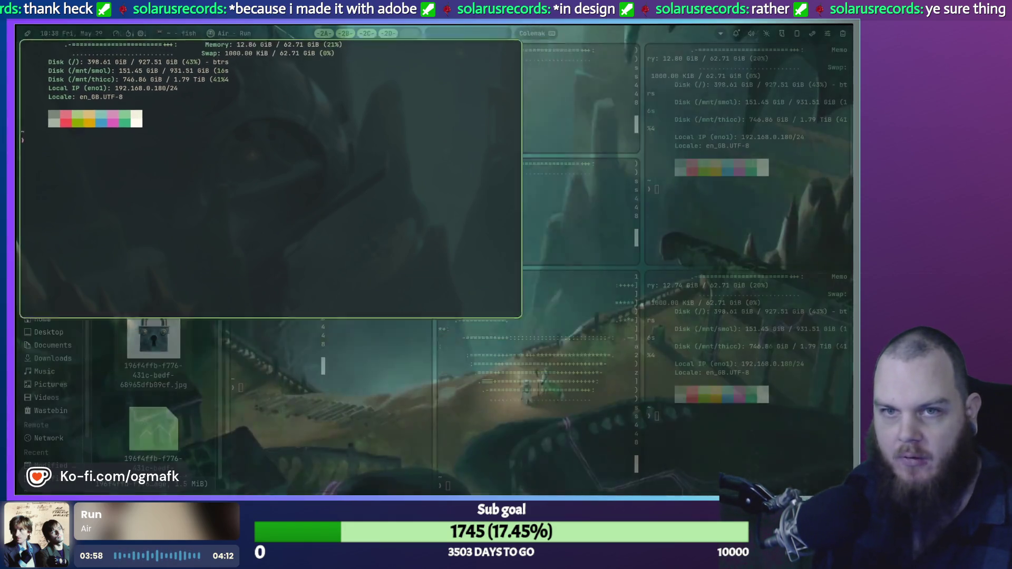
key("super+q")
key("super+q")
key("super+q")
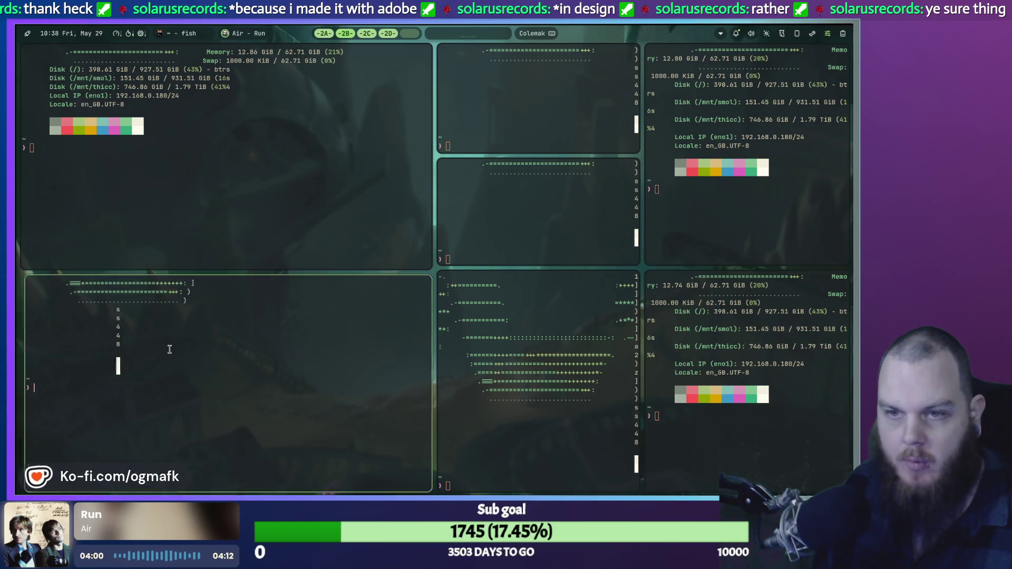
key("super+q")
key("super+q")
key("super+q")
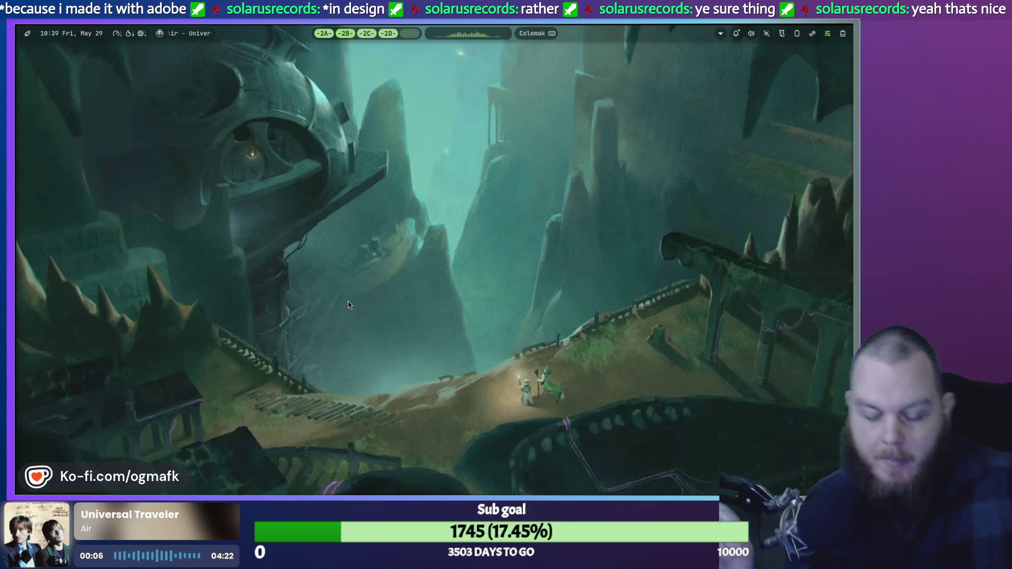
key("super")
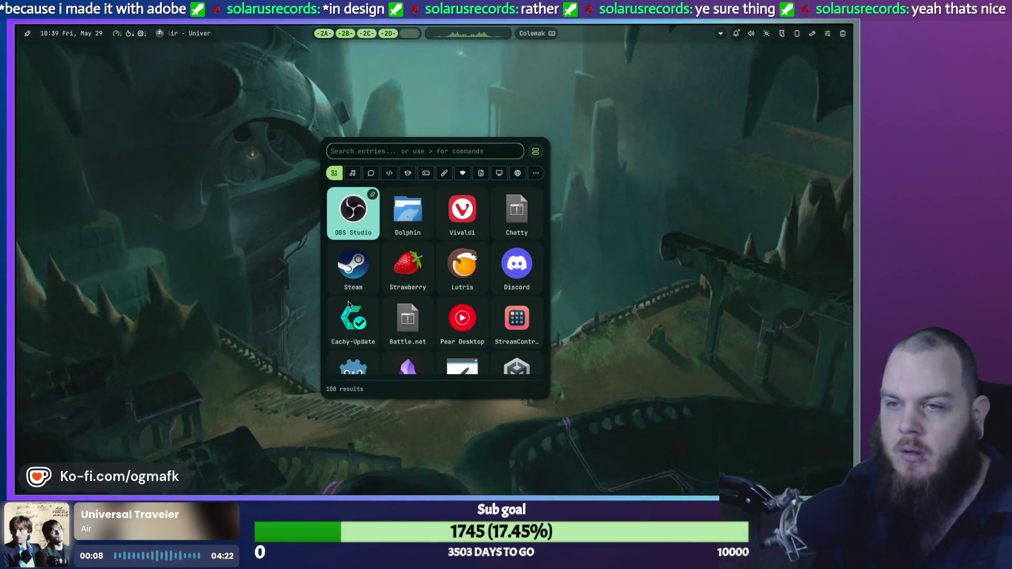
key("super+Return")
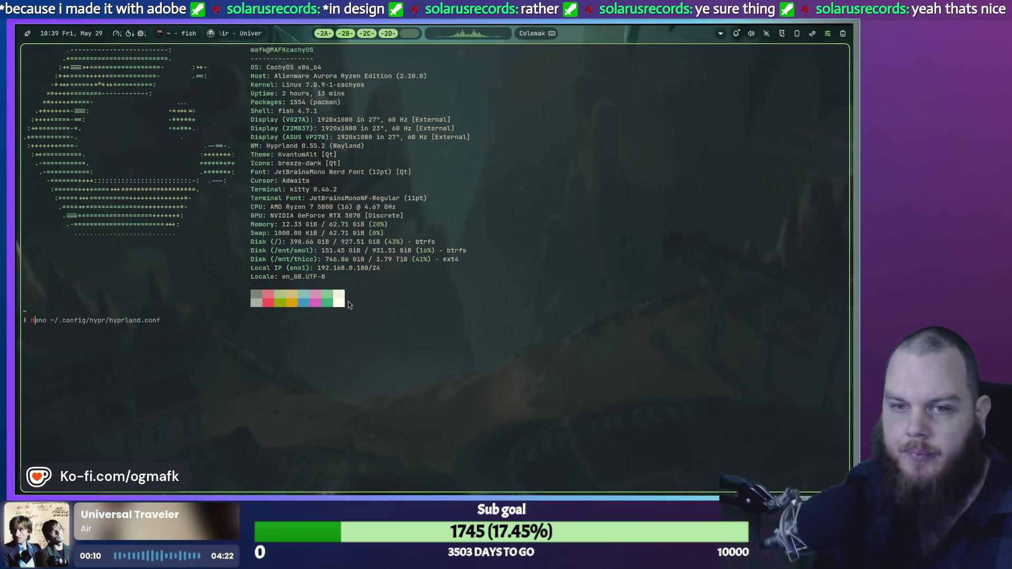
type("nano ~/.config/hypr/hyprland.conf")
key("Return")
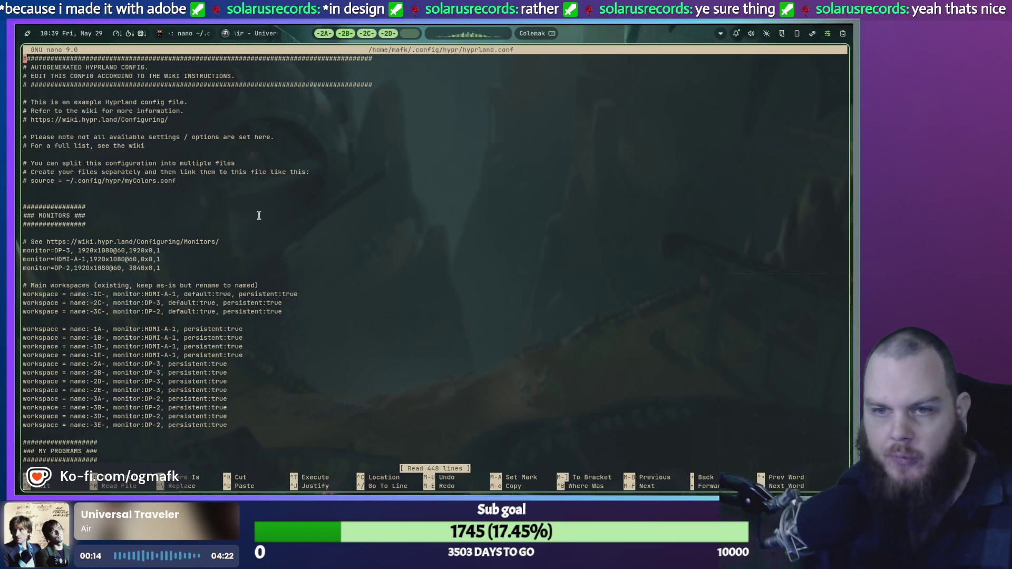
scroll(272, 263, "down", 15)
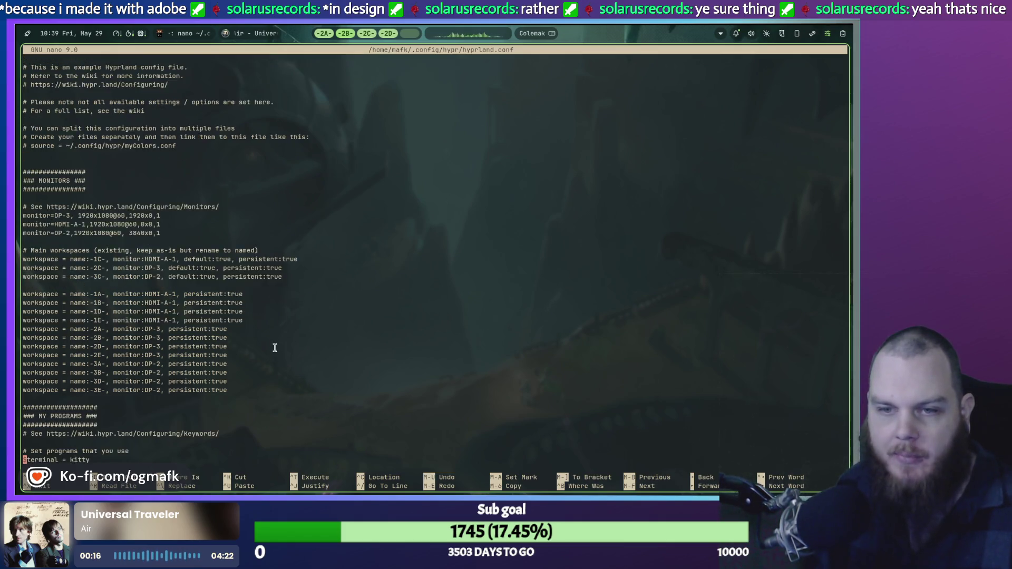
scroll(274, 333, "down", 20)
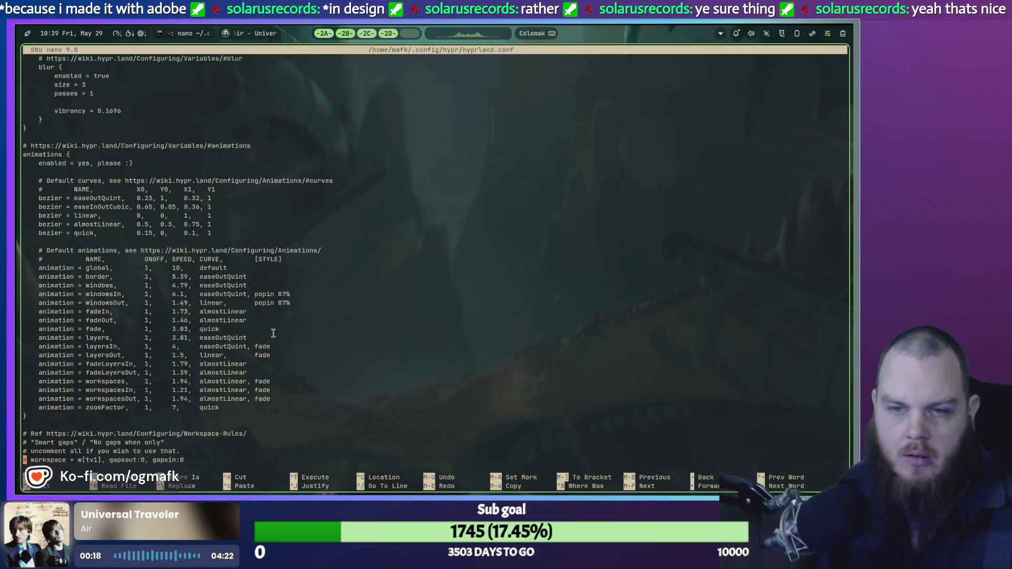
scroll(274, 331, "down", 20)
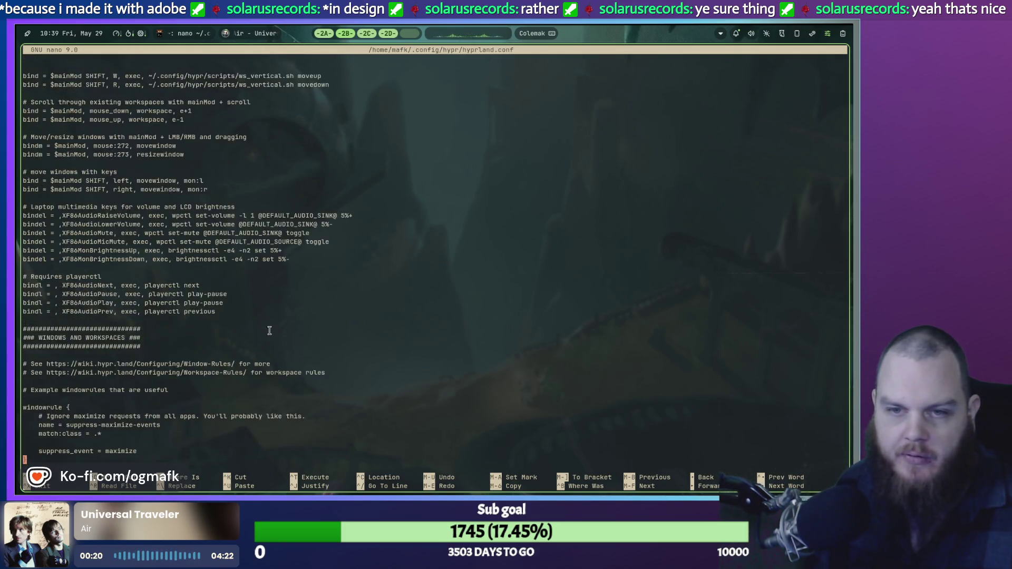
scroll(273, 302, "up", 20)
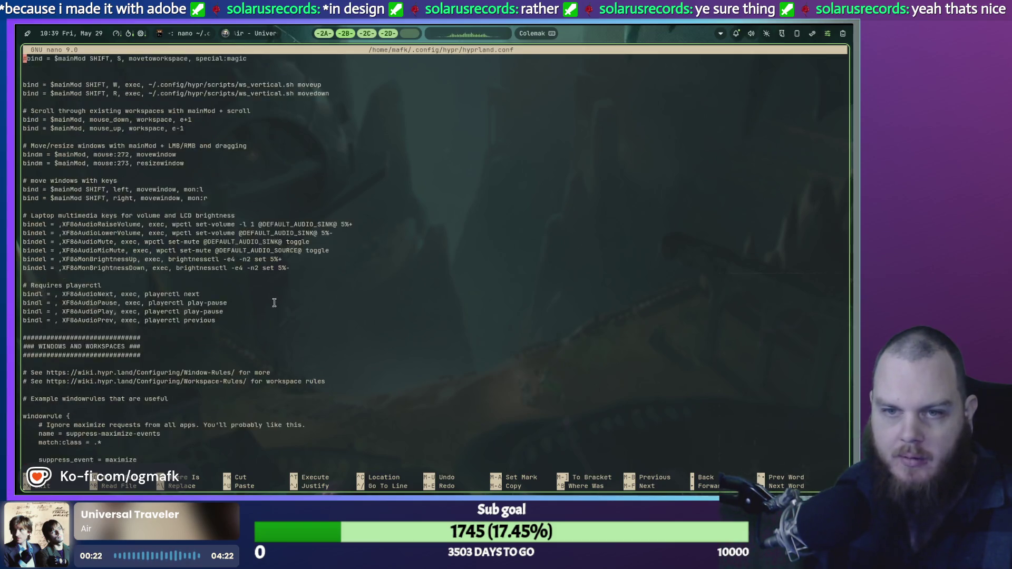
scroll(258, 298, "down", 20)
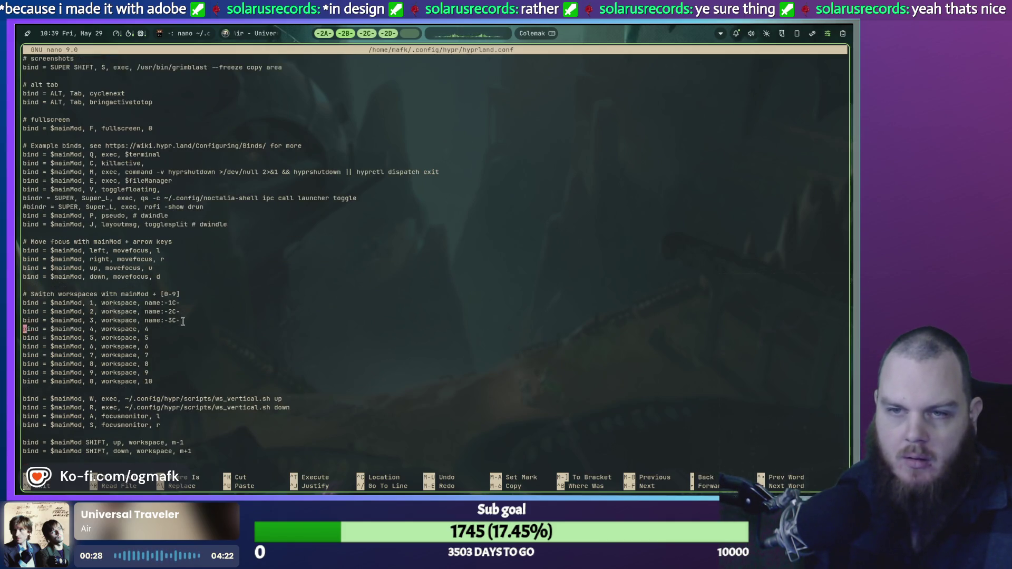
scroll(183, 321, "up", 20)
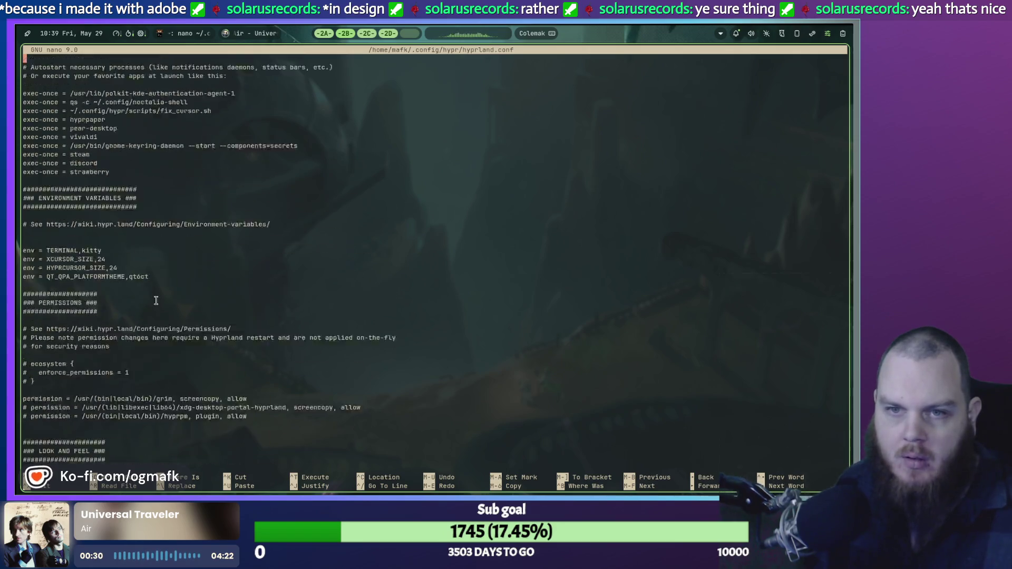
scroll(156, 300, "up", 20)
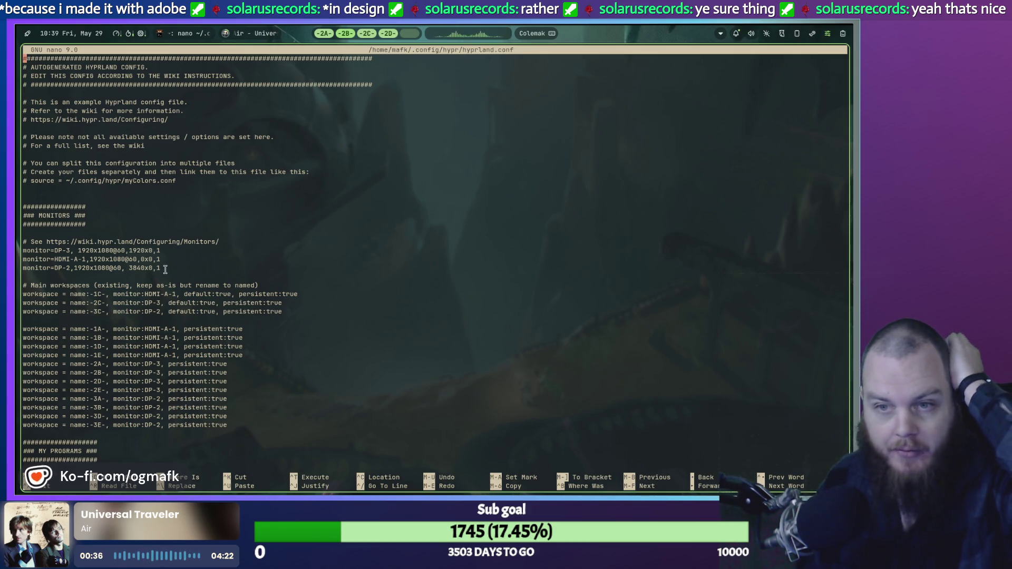
mouse_move(166, 268)
left_mouse_down()
mouse_move(87, 267)
mouse_move(33, 248)
left_mouse_up()
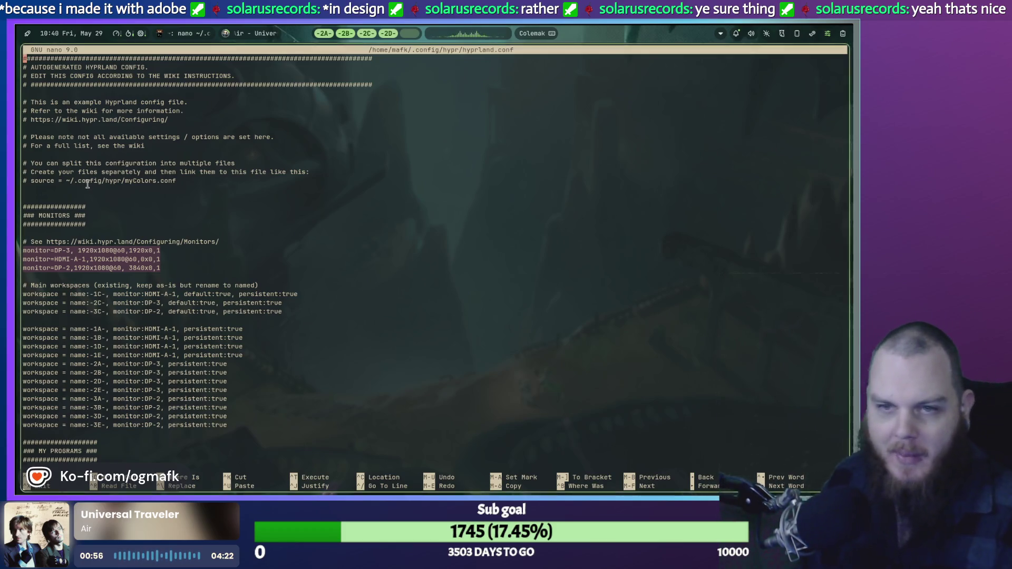
key("super+q")
key("Return")
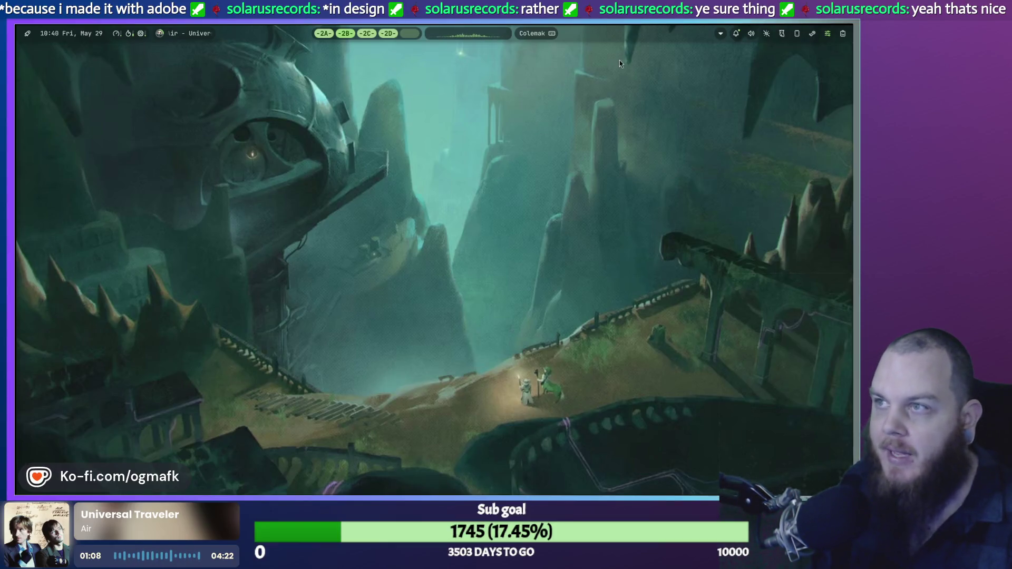
Toggle the control center and launcher, then switch to workspace 2 with OBS and chat.
left_click(782, 35)
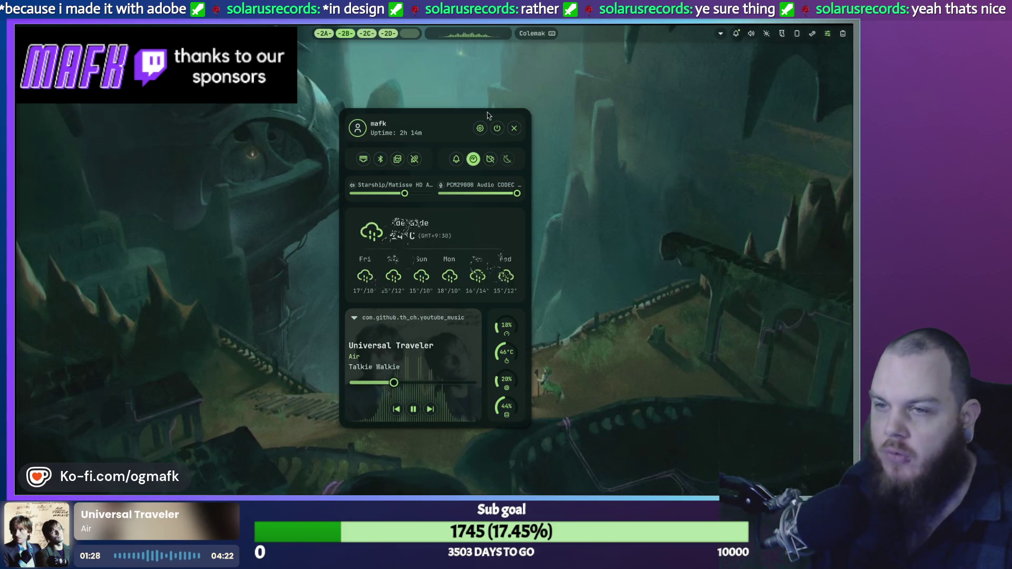
key("super")
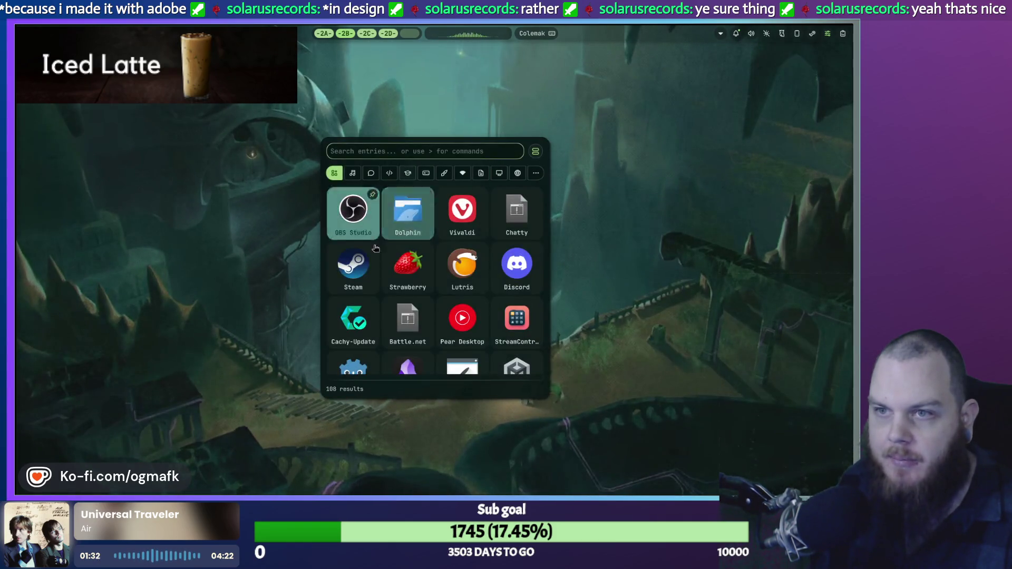
key("Return")
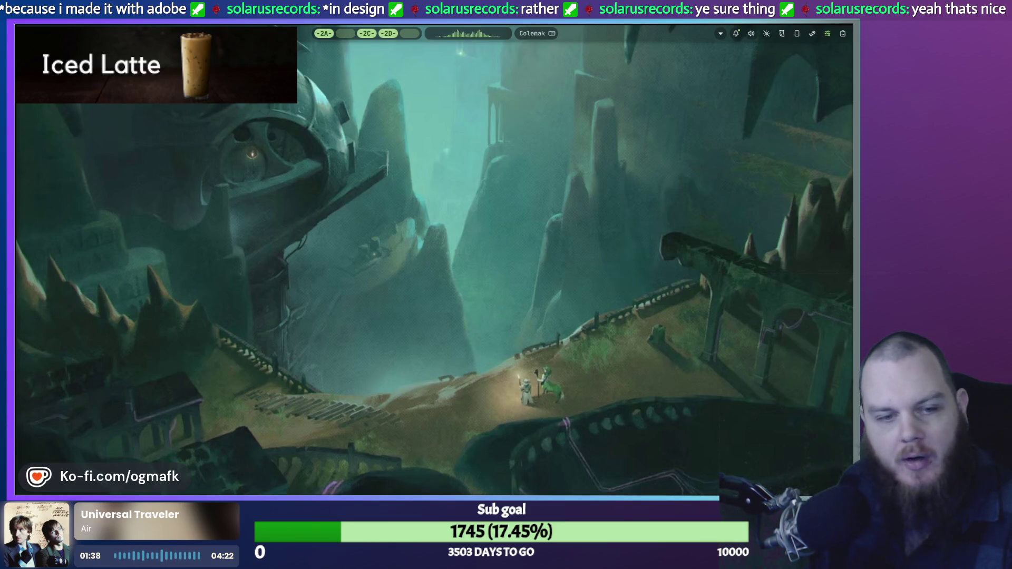
key("super+2")
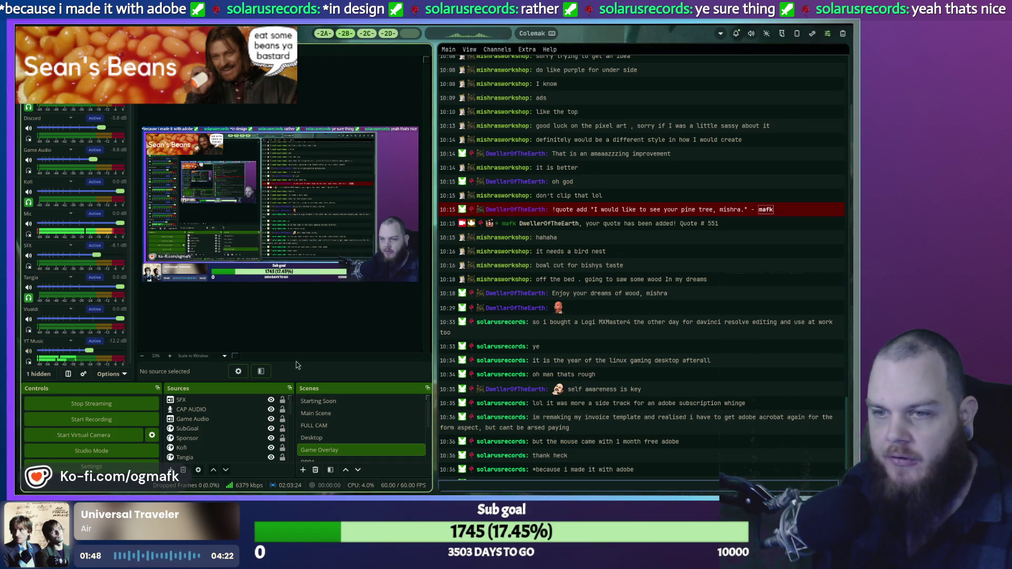
Fullscreen the chat and cycle through workspaces past Steam to the Discord workspace.
key("super+f")
left_click(367, 34)
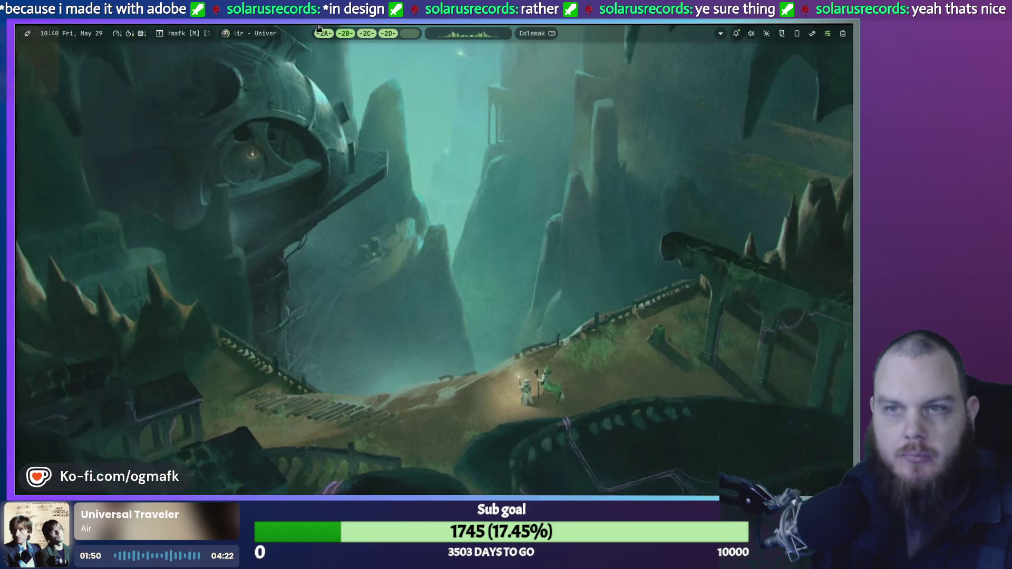
left_click(346, 33)
left_click(388, 33)
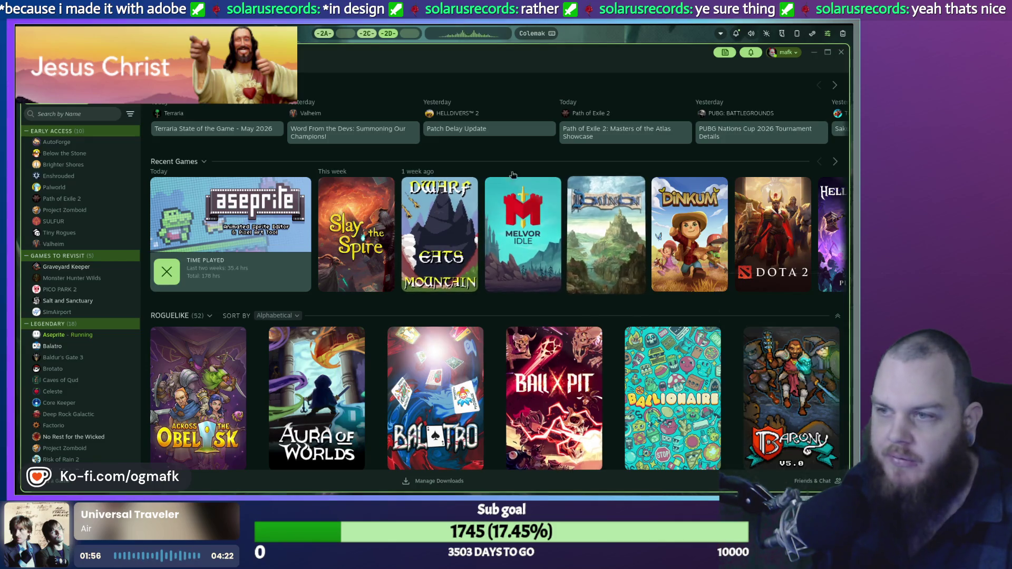
left_click(345, 33)
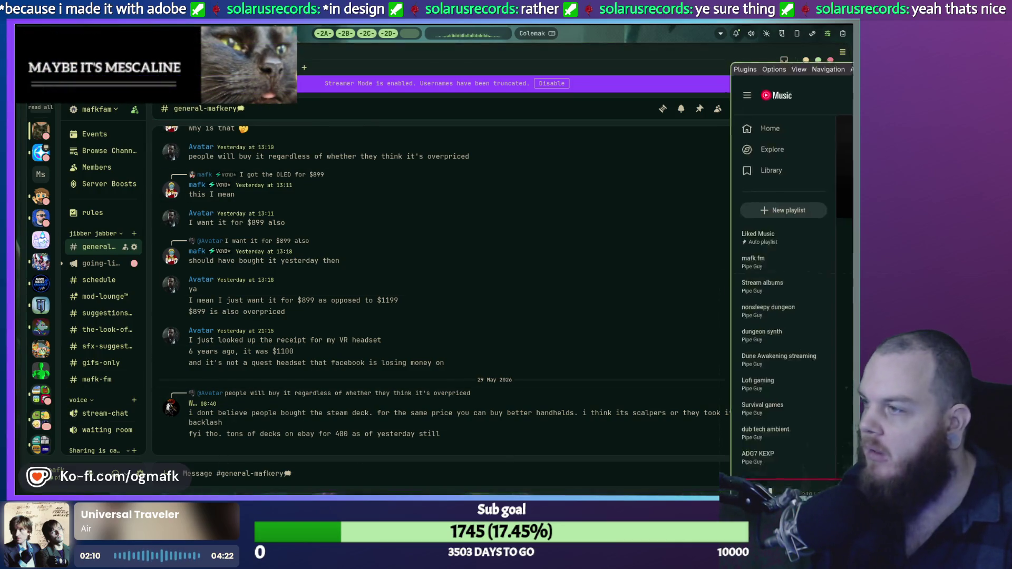
Close the YouTube Music and Discord chat windows.
scroll(620, 368, "down", 3)
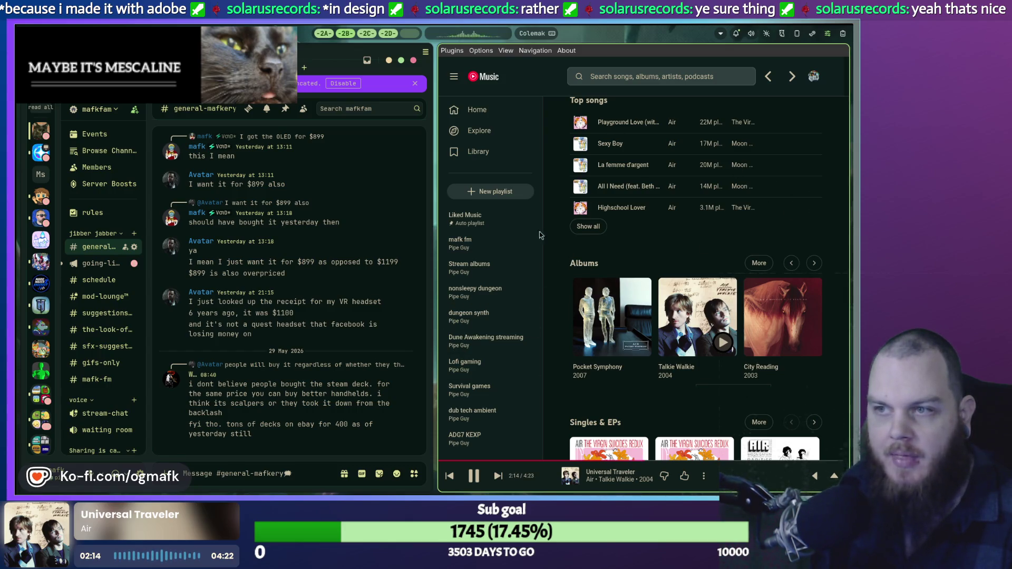
key("super+q")
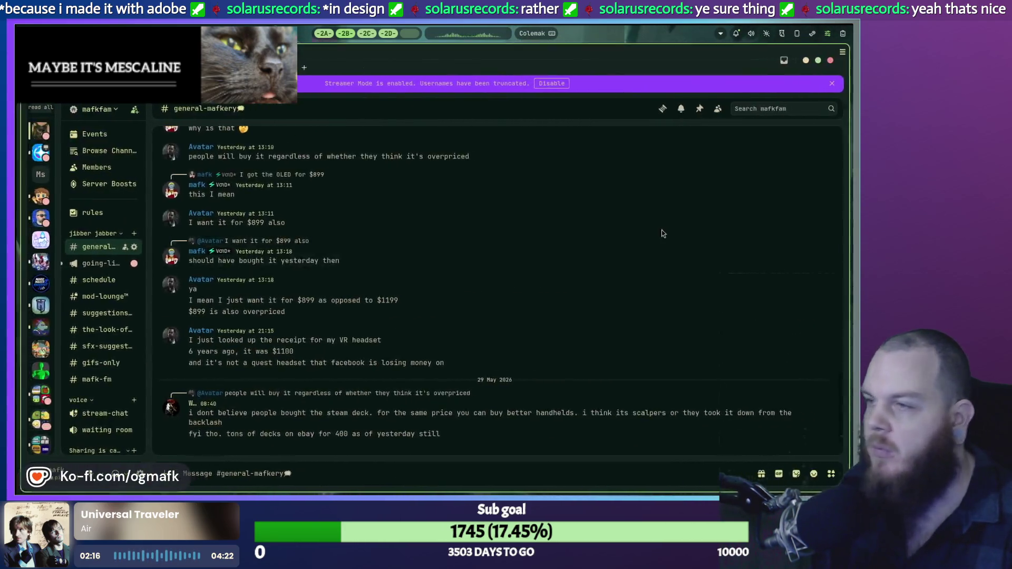
key("super+q")
Open Dolphin and a kitty terminal from the launcher, then close both.
key("super+space")
left_click(385, 200)
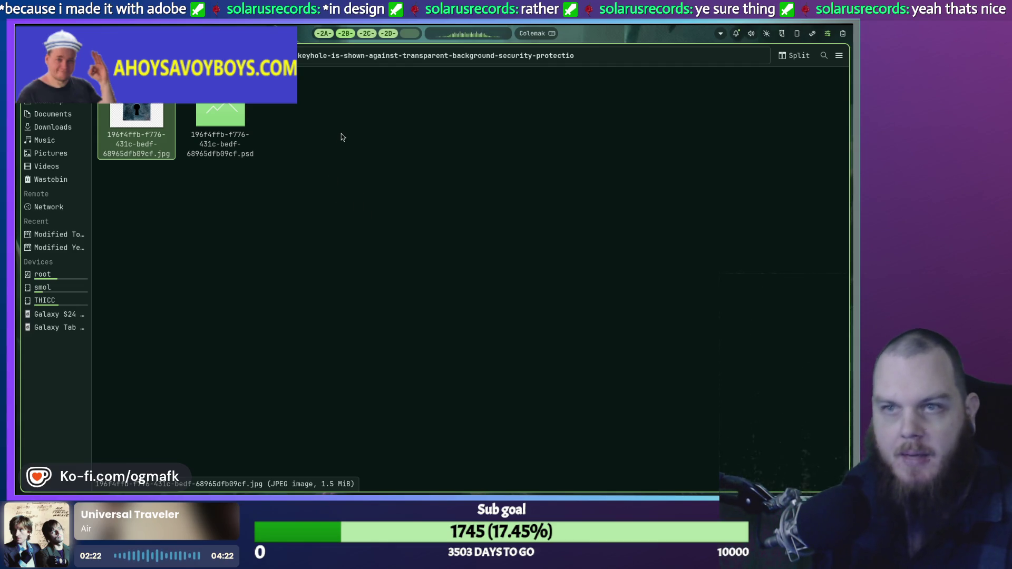
key("super+Return")
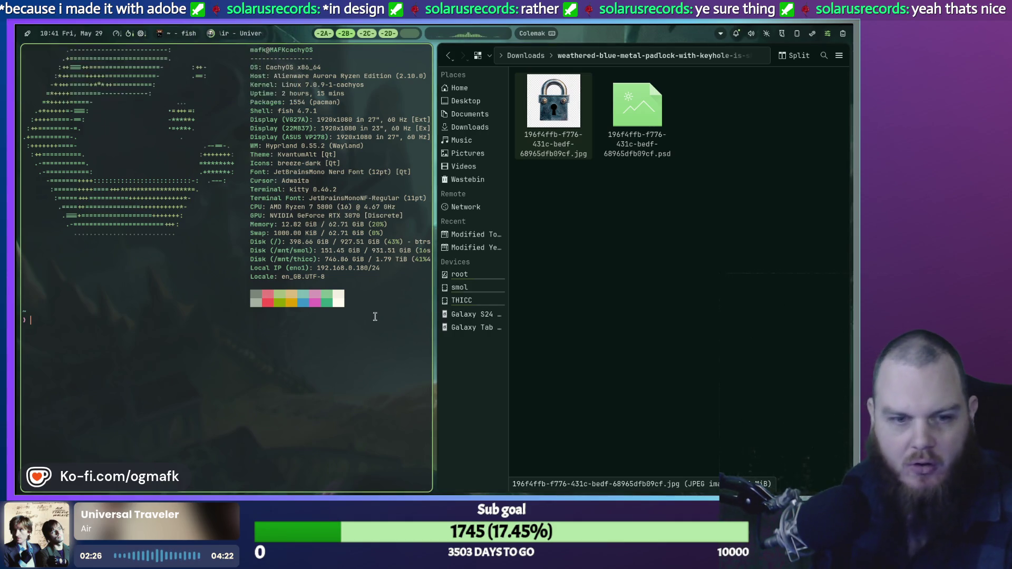
key("super+q")
key("super+q")
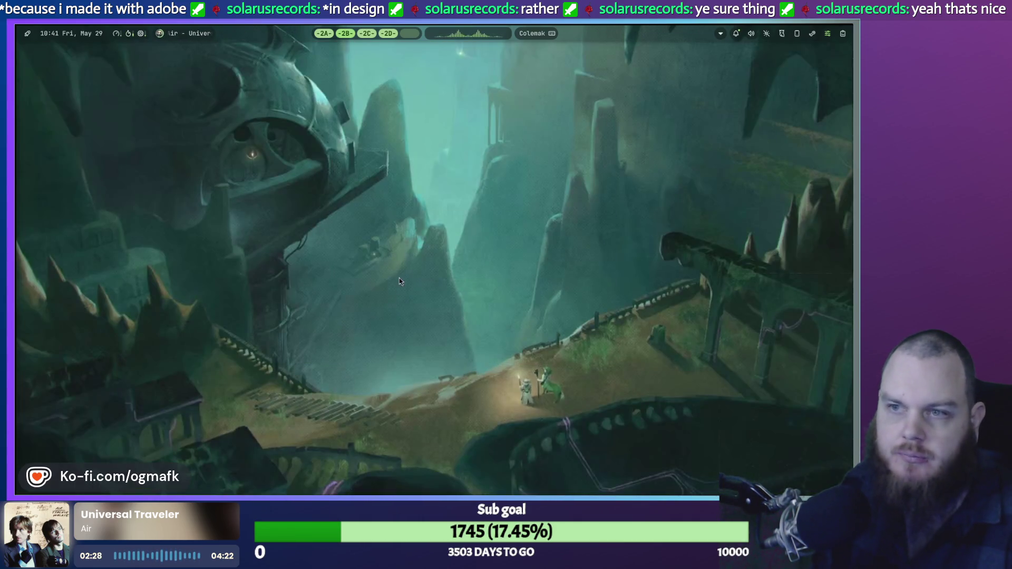
On workspace 2A, browse Godot's Scene, Project and Debug menus, then choose Editor > Editor Settings.
left_click(336, 34)
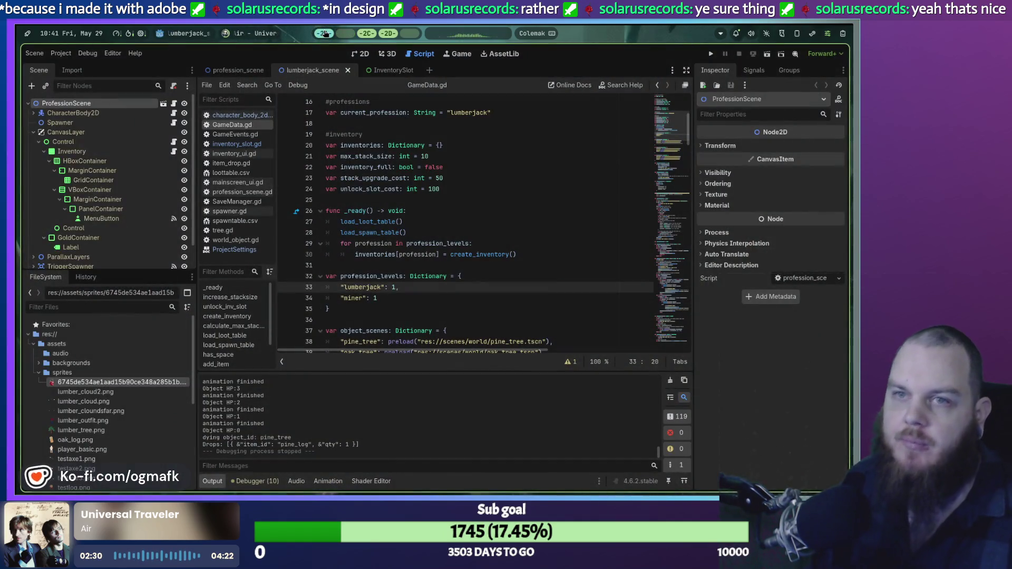
left_click(35, 54)
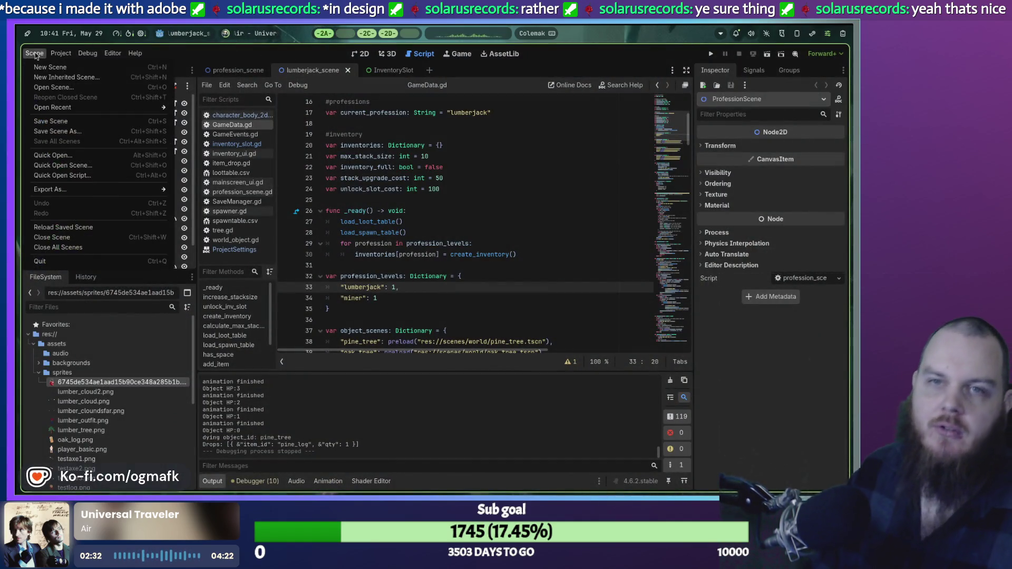
left_click(35, 53)
left_click(87, 53)
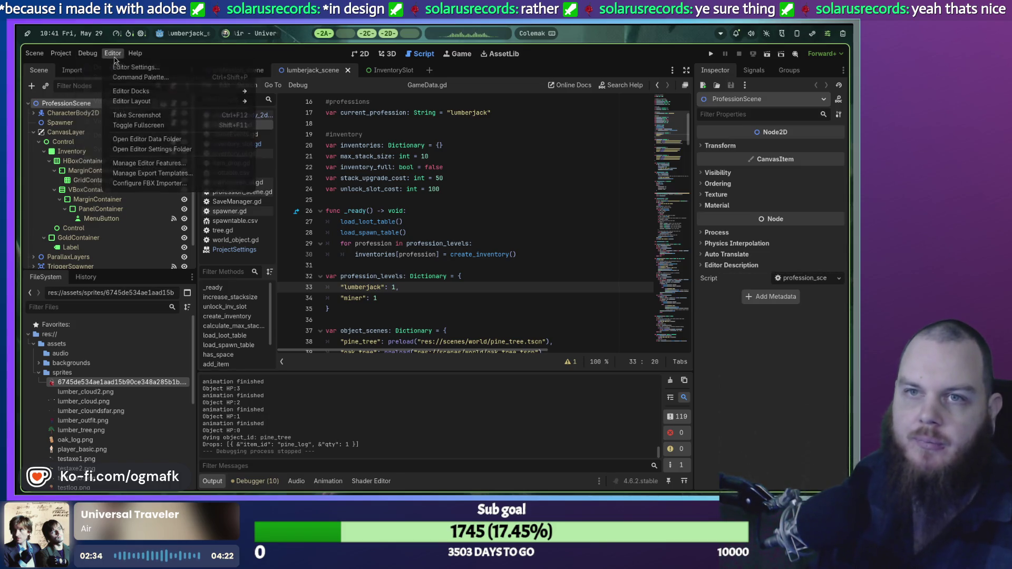
left_click(61, 53)
left_click(35, 54)
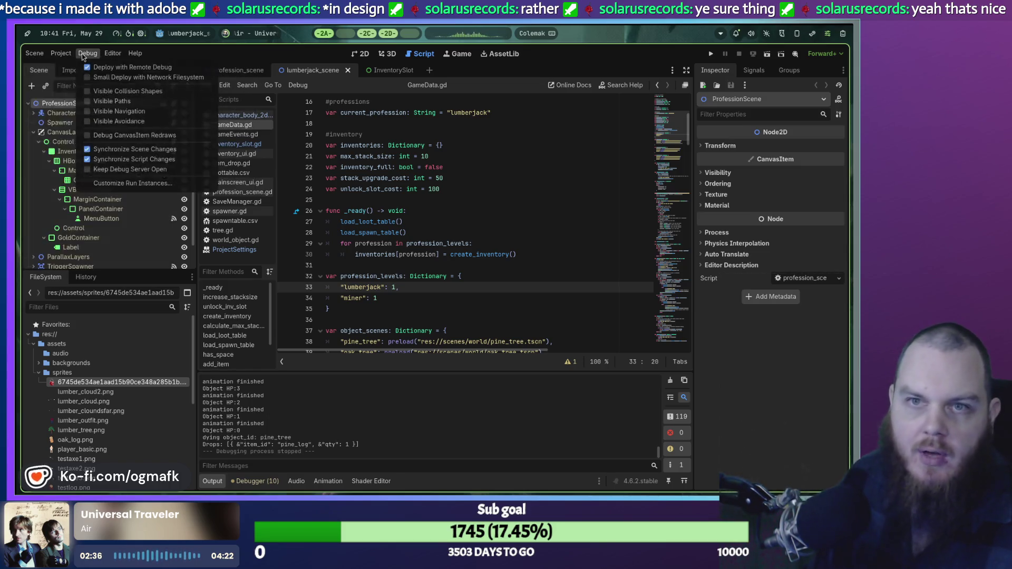
mouse_move(117, 57)
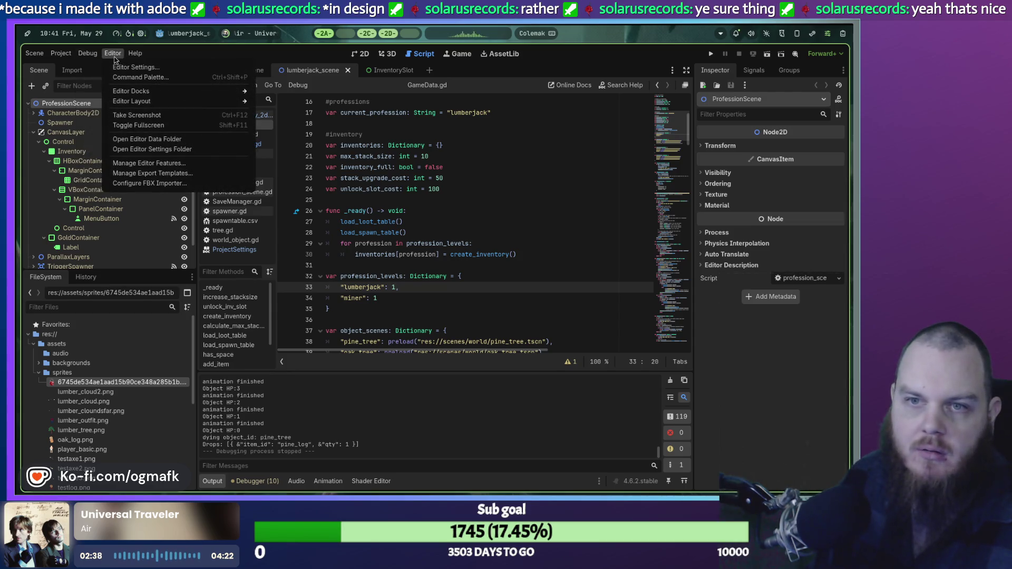
left_click(118, 67)
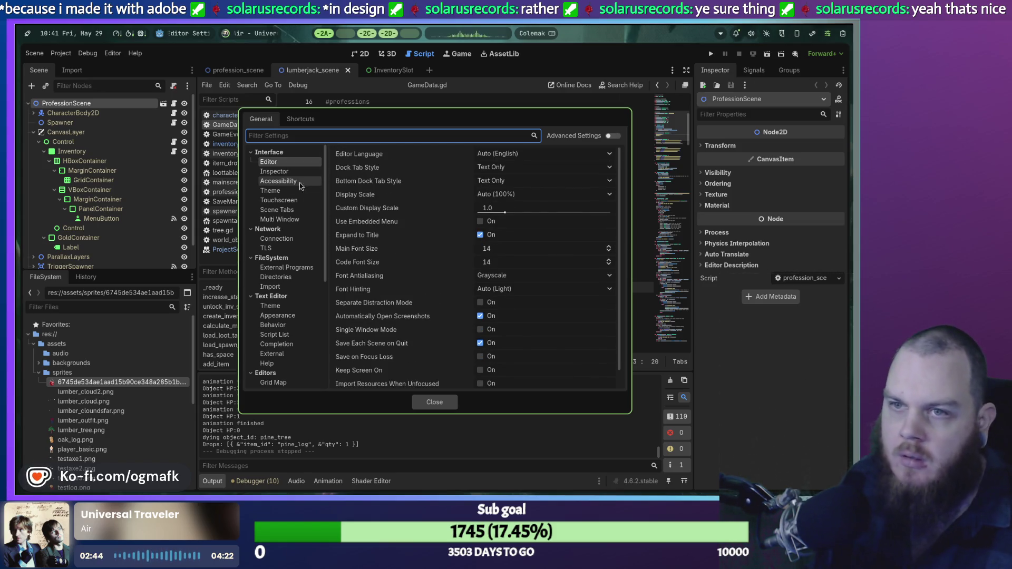
View Interface > Theme, open and close the Base Color picker, and open a kitty terminal.
left_click(271, 191)
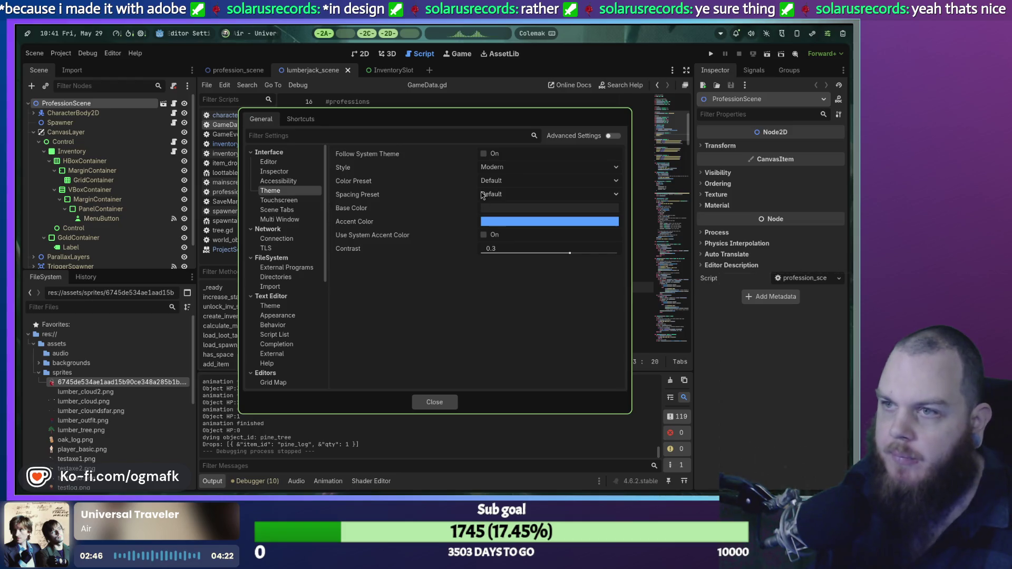
left_click(535, 209)
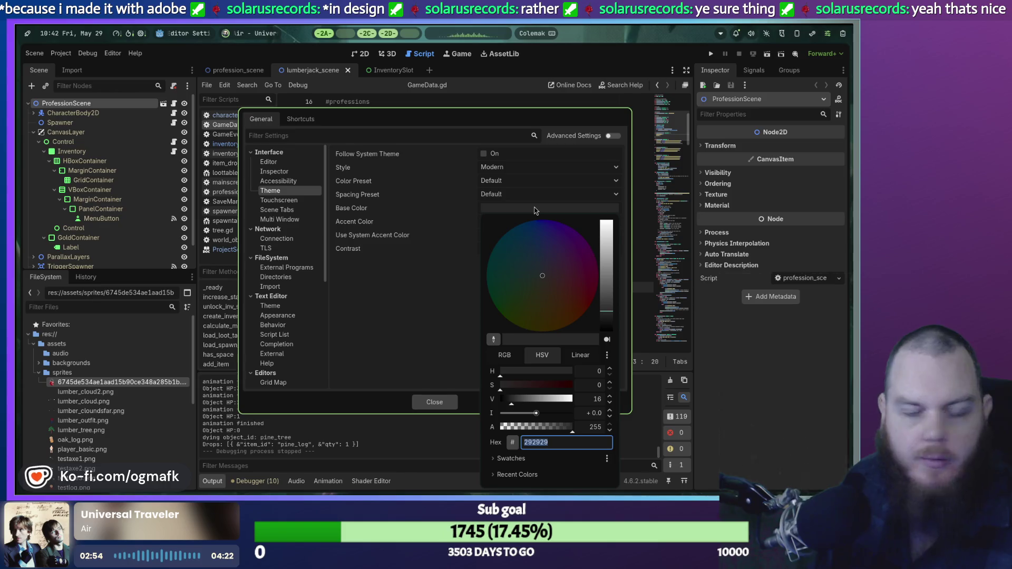
left_click(529, 212)
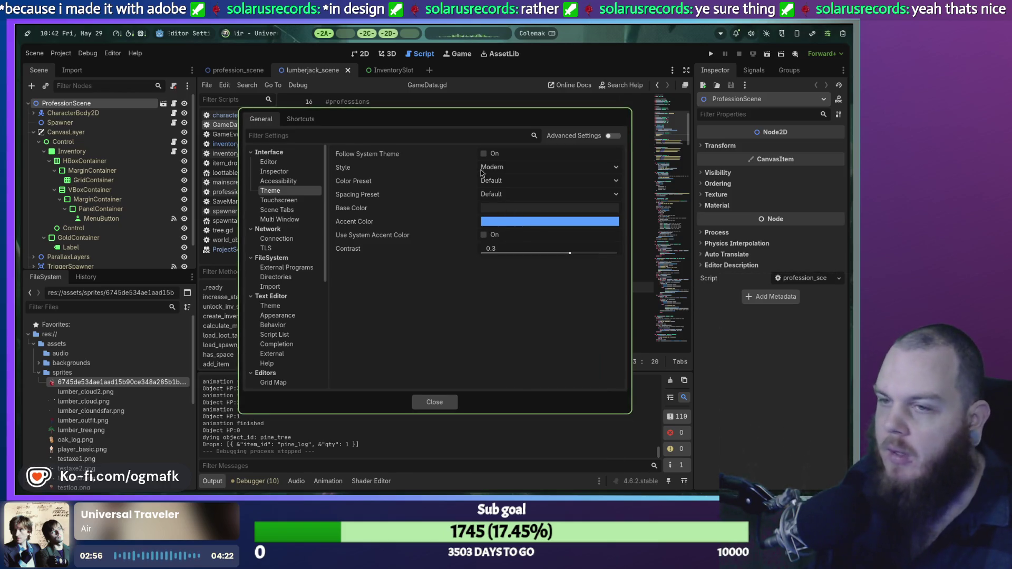
key("super+Return")
type("hyprpicker")
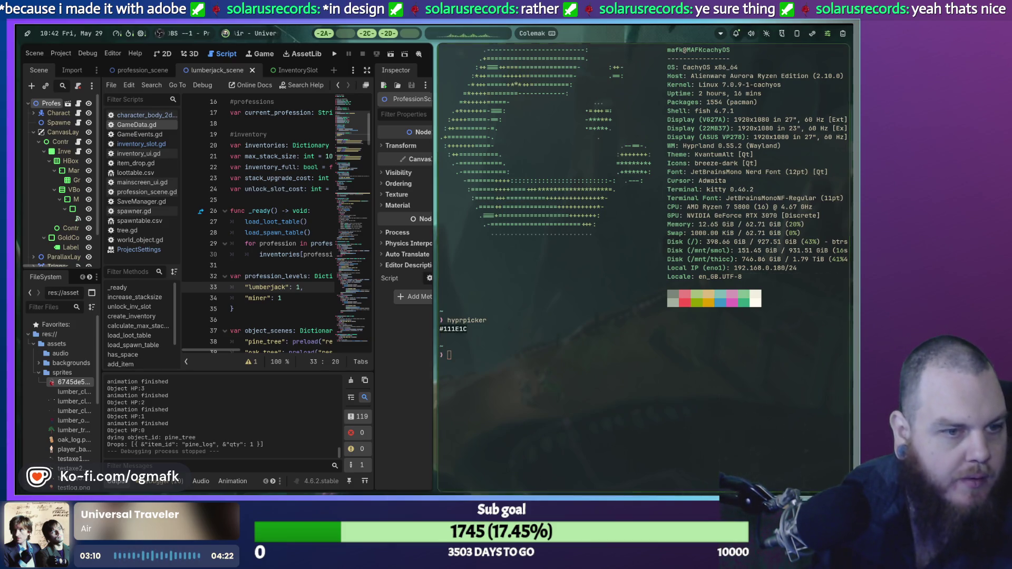
Sample the dark colour from the screen and reopen Editor > Editor Settings.
left_click(465, 341)
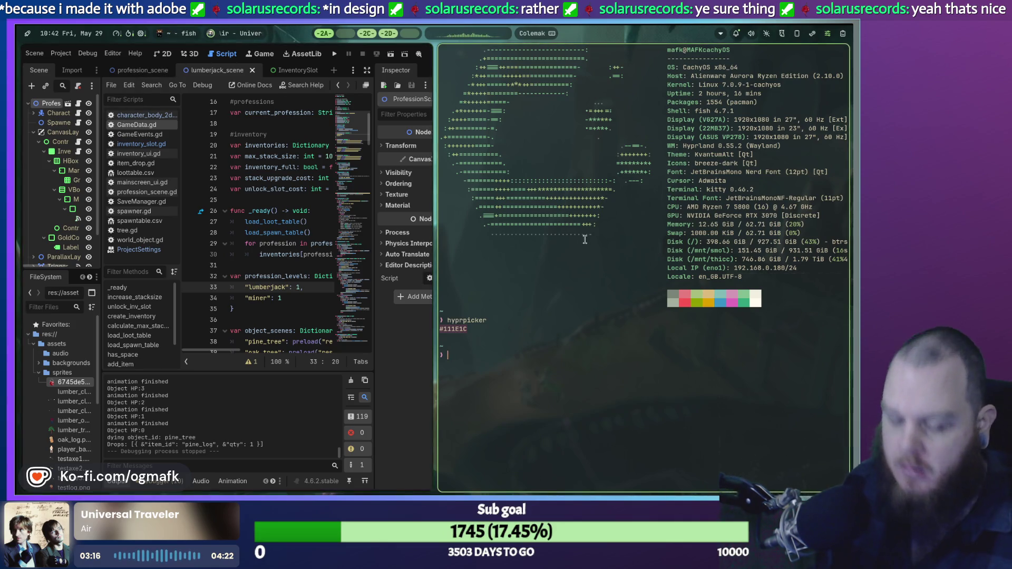
key("super")
left_click(112, 53)
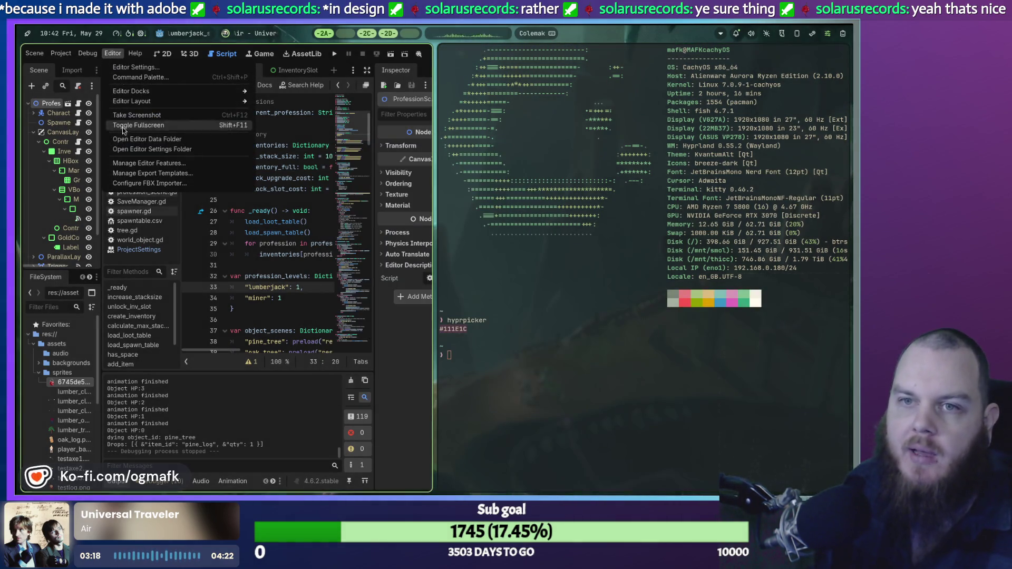
left_click(136, 68)
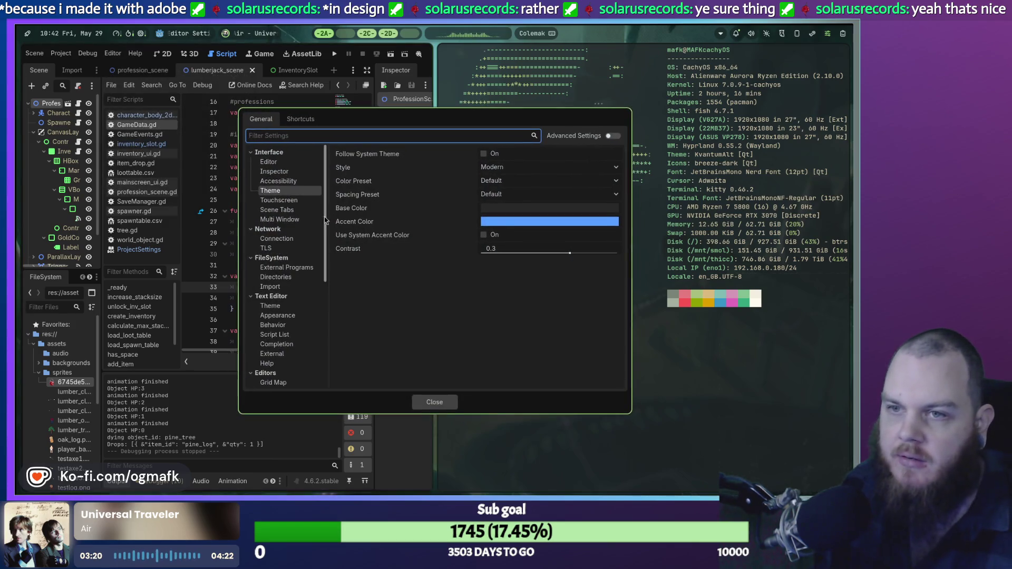
Set Base Color hex to #111E1C, toggle Use System Accent Color on and off, and move the dialog left.
left_click(493, 212)
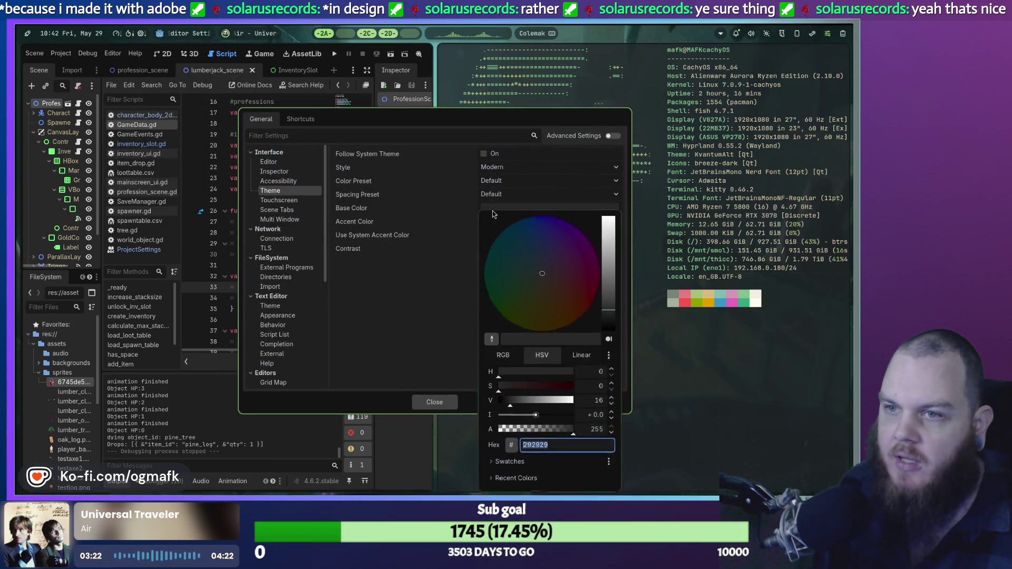
left_click(543, 444)
type("#111E1C")
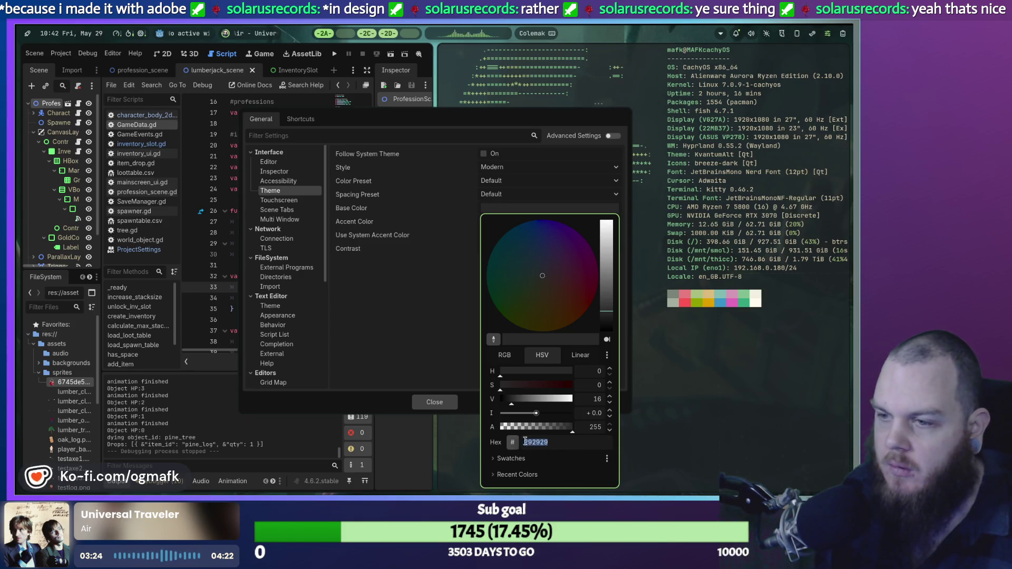
key("Return")
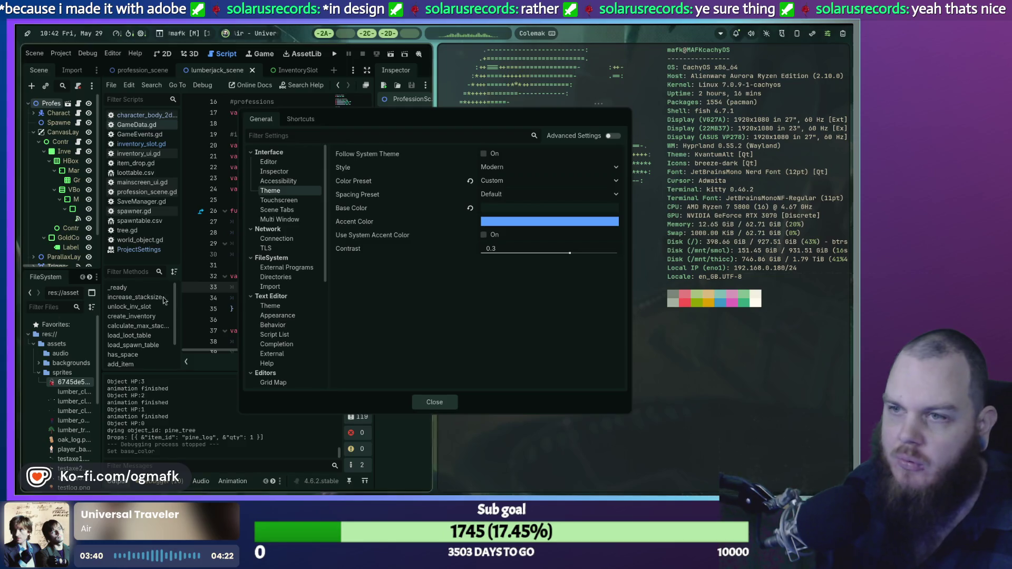
left_click(483, 236)
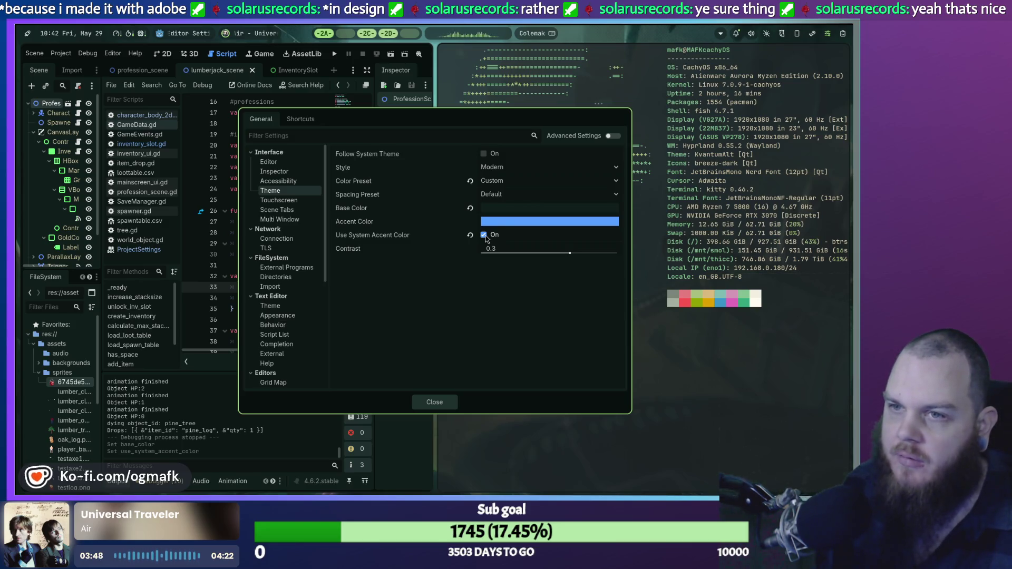
left_click(484, 235)
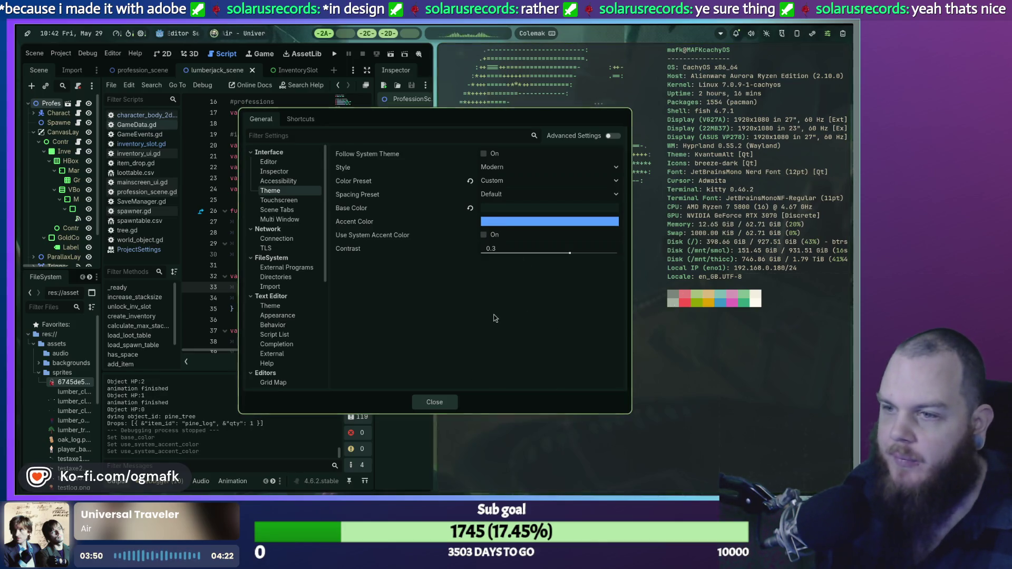
mouse_move(494, 328)
left_mouse_down()
mouse_move(348, 295)
mouse_move(262, 301)
left_mouse_up()
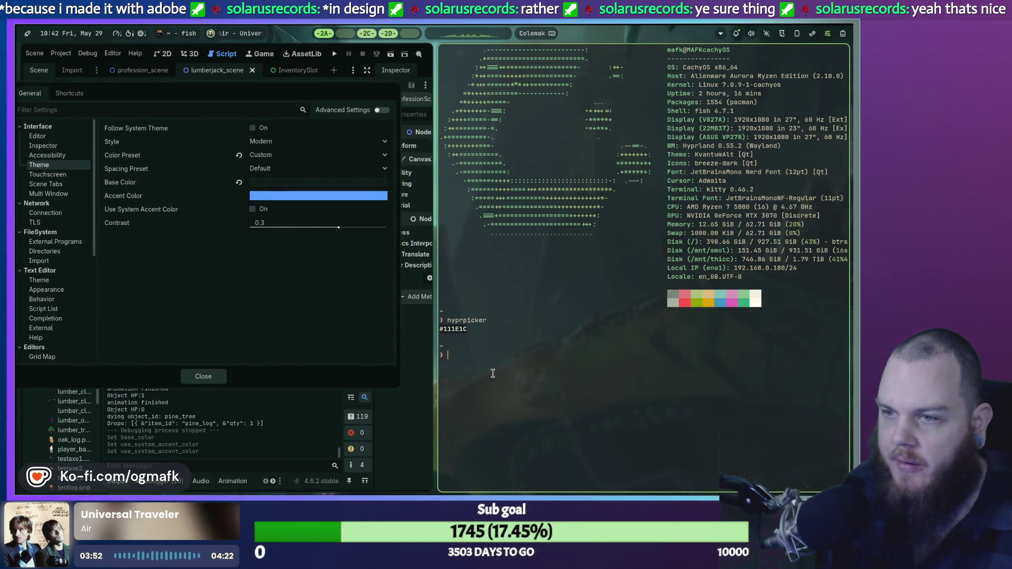
Run hyprpicker in the terminal and sample the green colour from the screen.
type("hy")
key("Right")
key("Return")
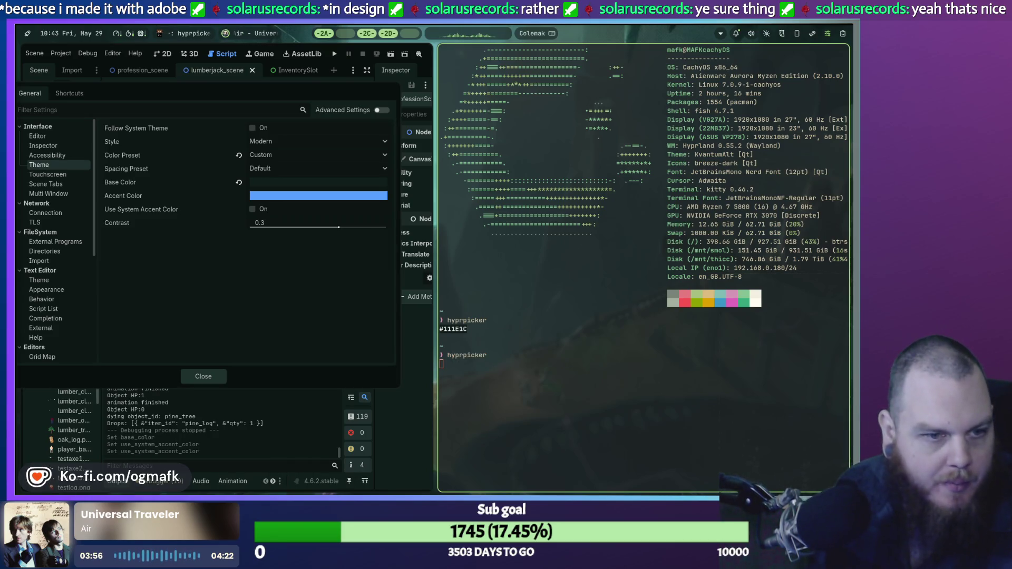
left_click(270, 249)
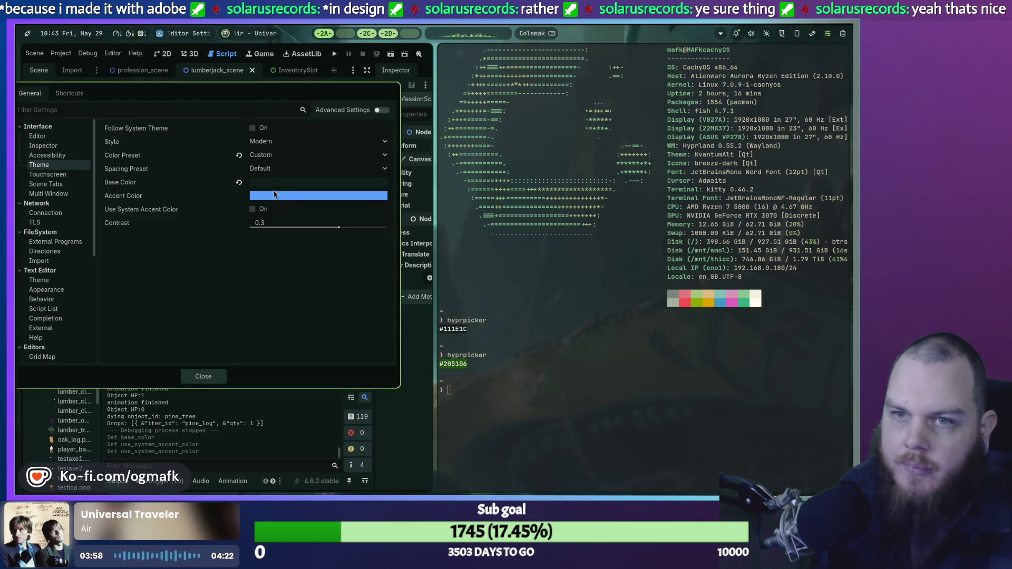
left_click(276, 196)
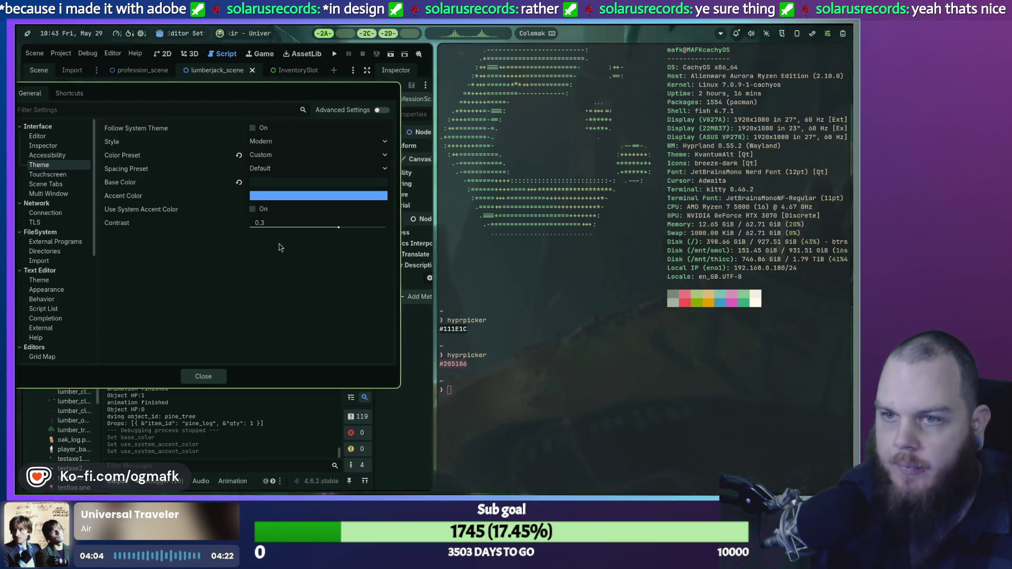
Set the Accent Color hex to 205106 and check the theme style options.
left_click(289, 201)
left_click(341, 428)
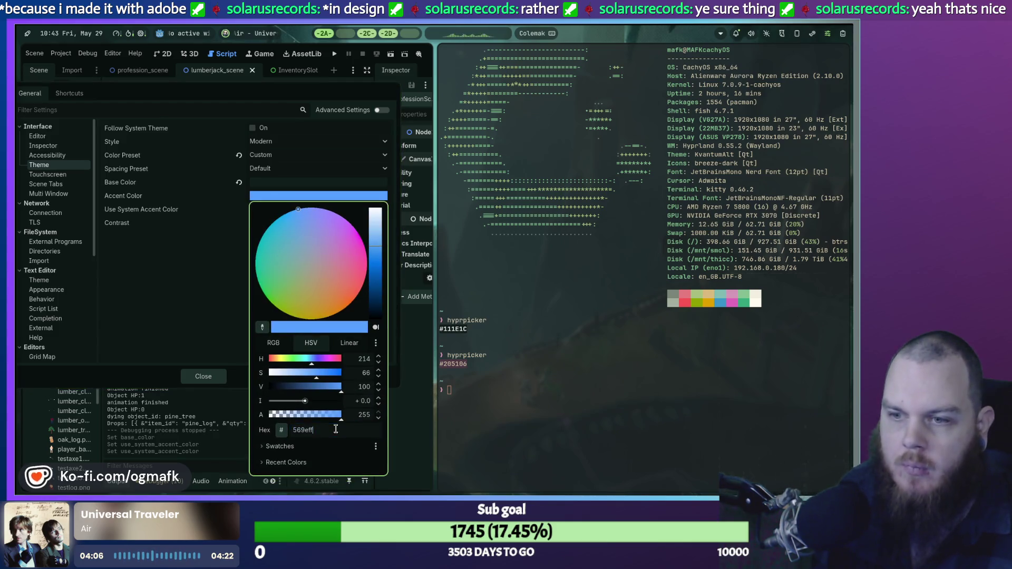
key("BackSpace")
key("BackSpace")
key("BackSpace")
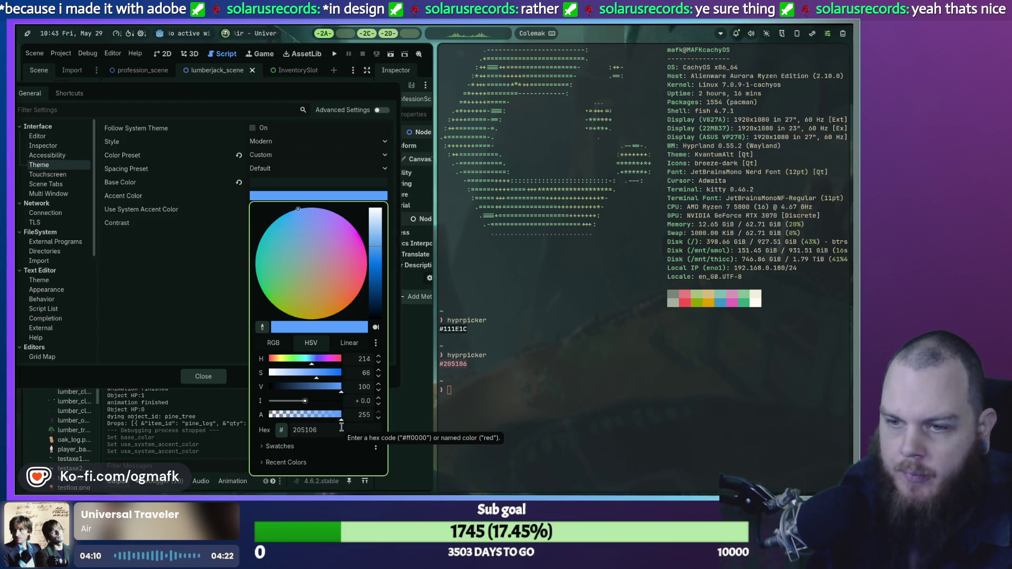
key("Return")
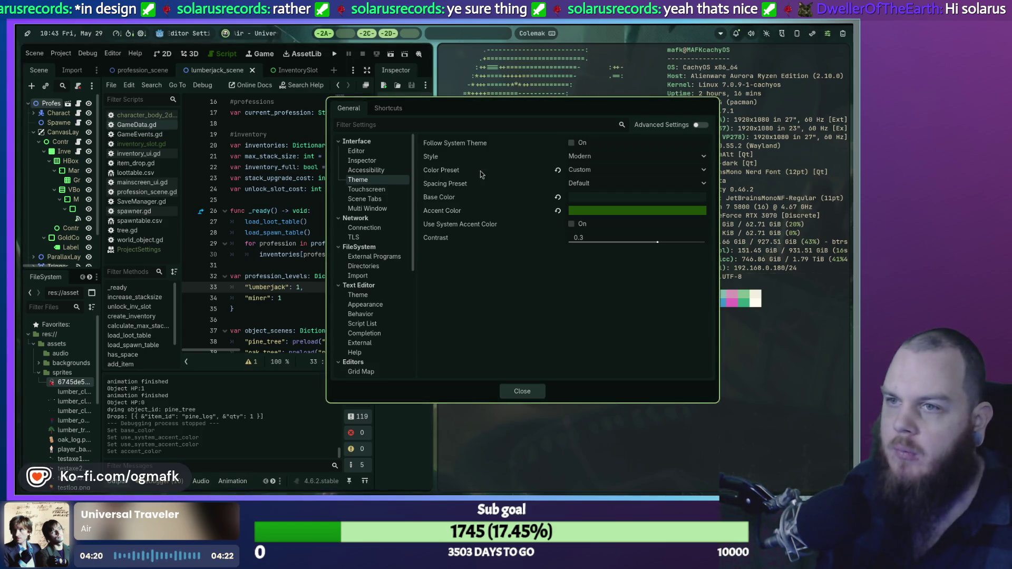
left_click(586, 158)
Keep the Modern style, leave Follow System Theme off, and drag the settings aside to reveal the terminal.
left_click(598, 158)
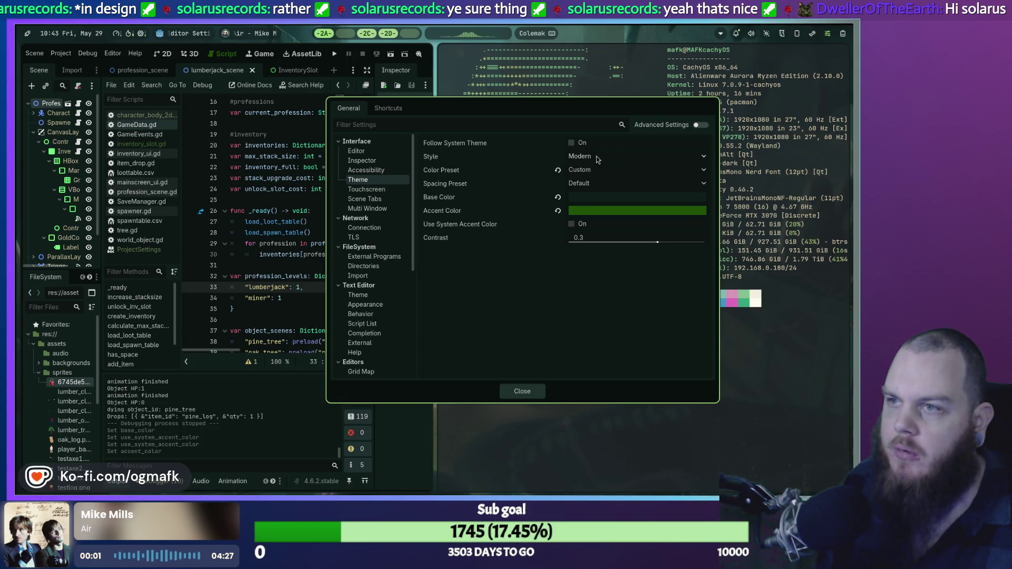
left_click(572, 143)
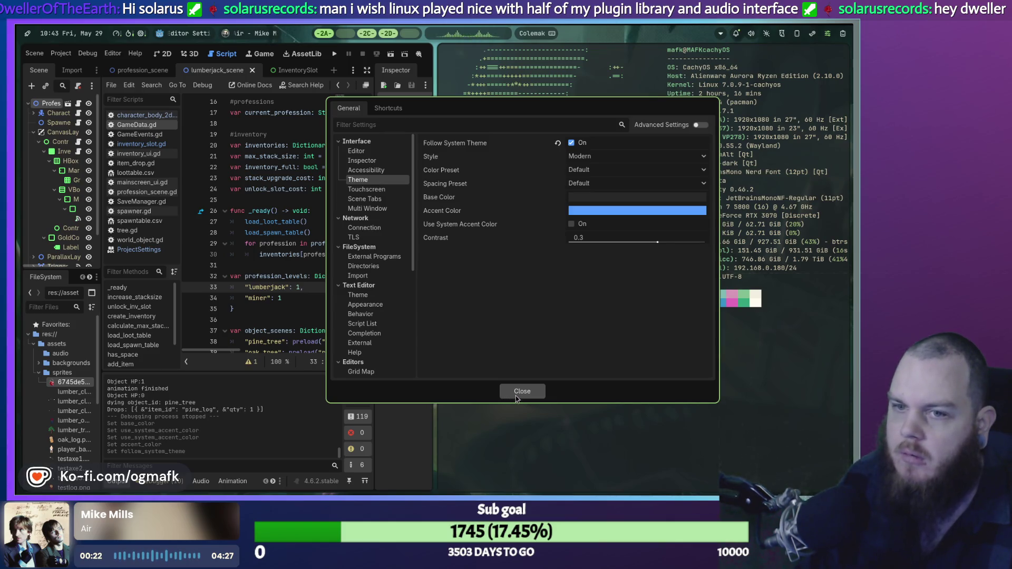
left_click(572, 143)
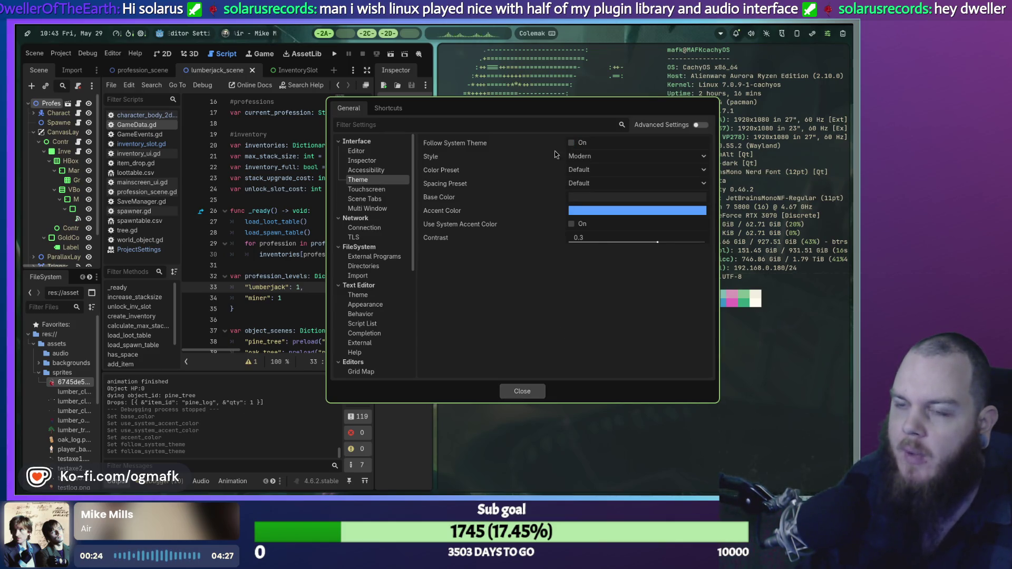
left_click_drag(513, 119, 232, 128)
key("super+space")
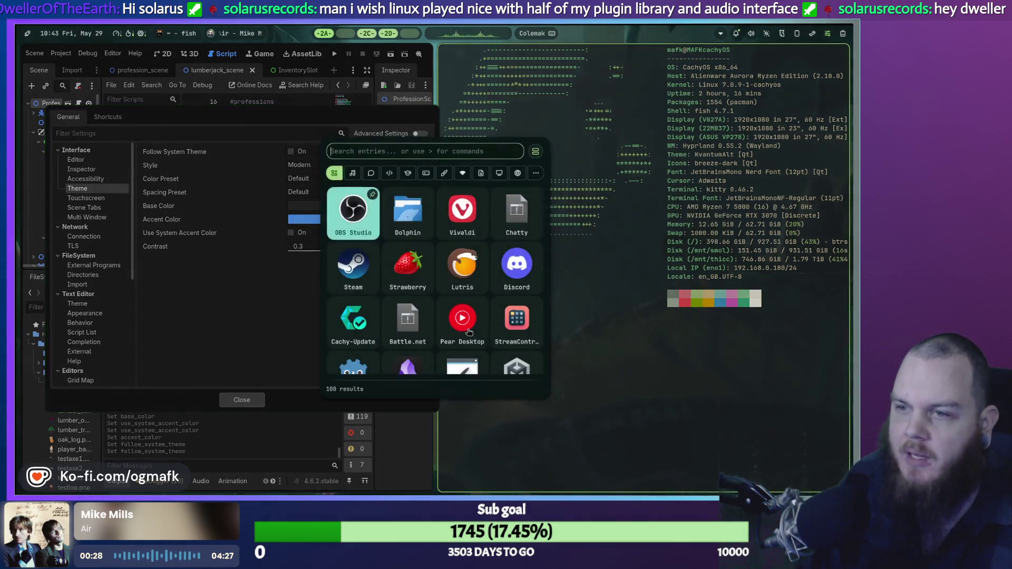
Copy 111E1C from the terminal and paste it as the Base Color hex.
key("Escape")
left_click_drag(452, 329, 439, 329)
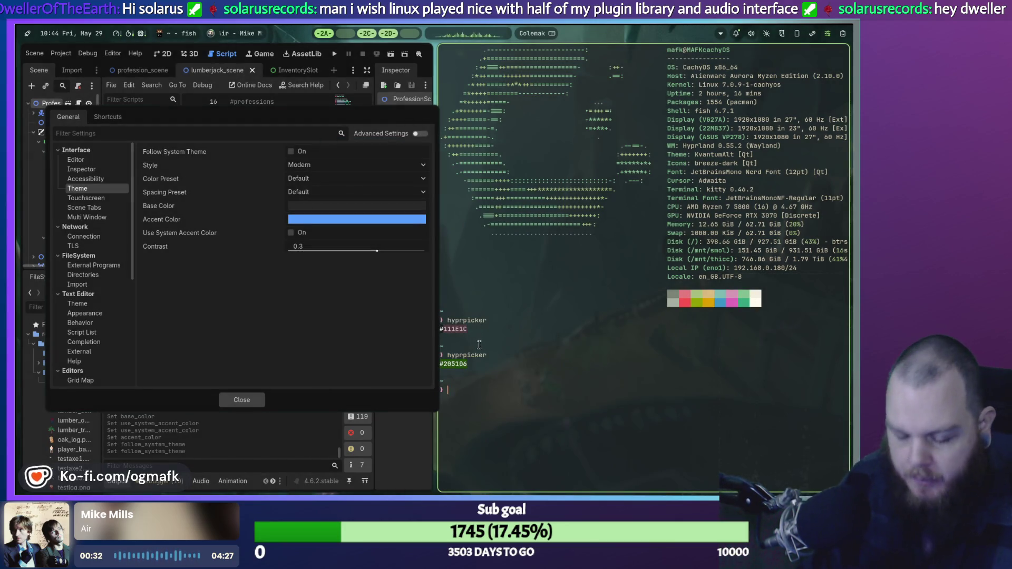
left_click(334, 206)
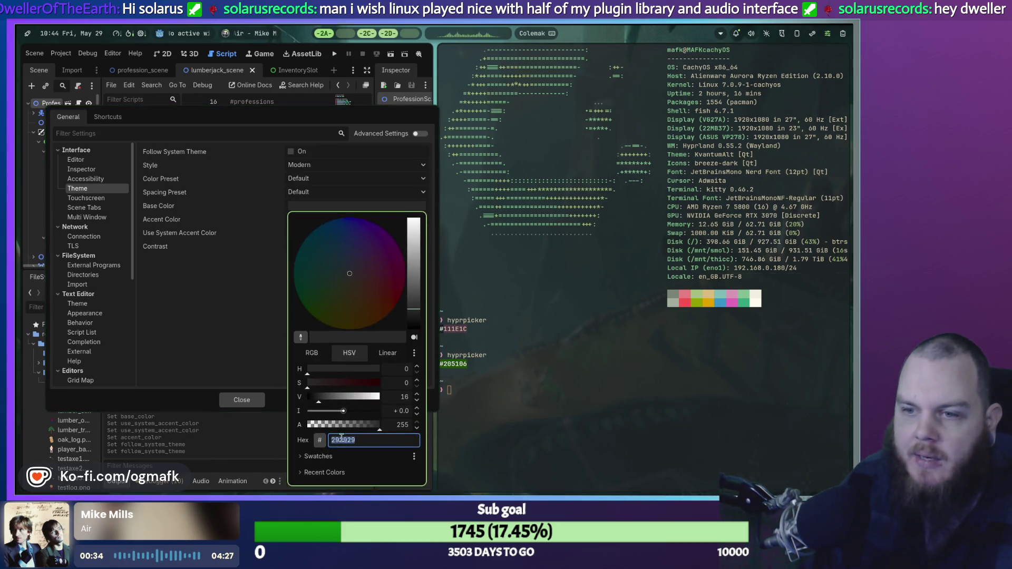
type("111E1C")
key("Return")
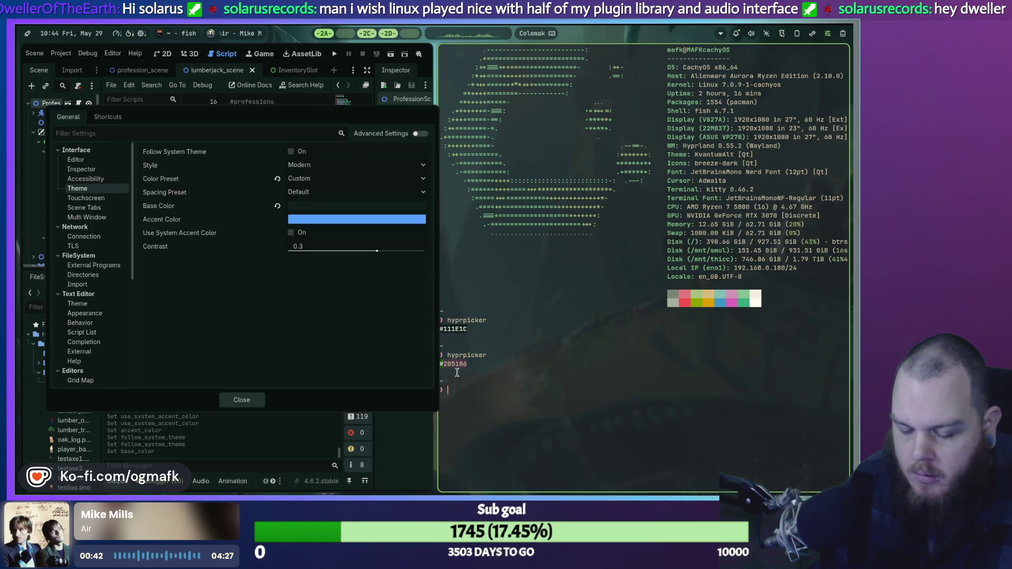
Set the Accent Color to green 205106 and close Editor Settings.
left_click(348, 219)
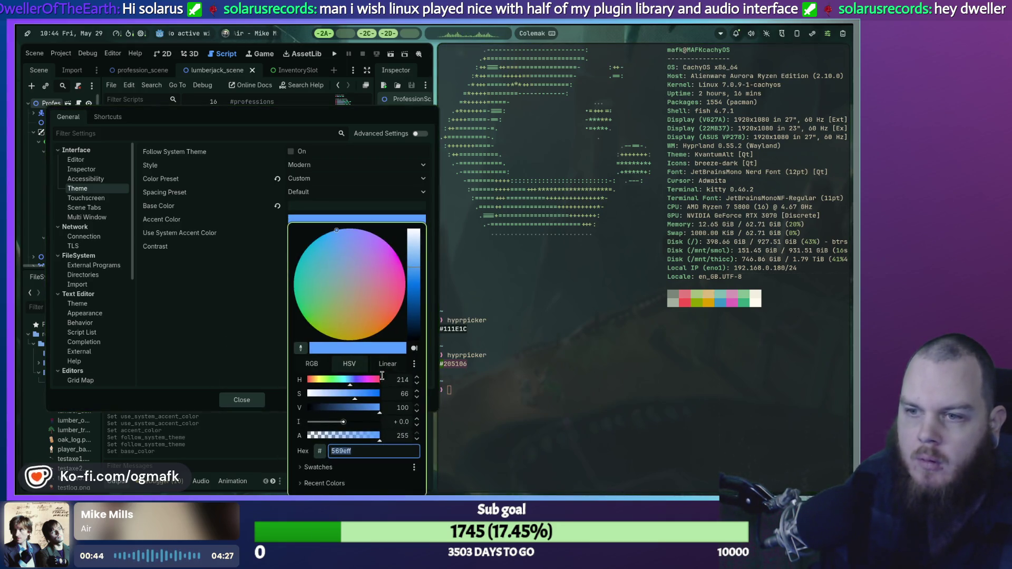
type("5106")
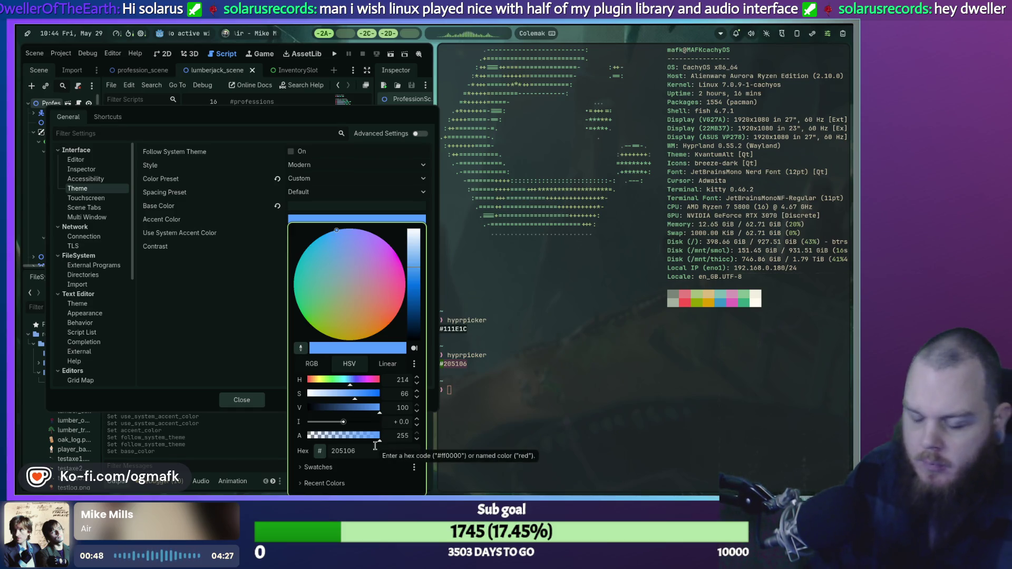
left_click(266, 415)
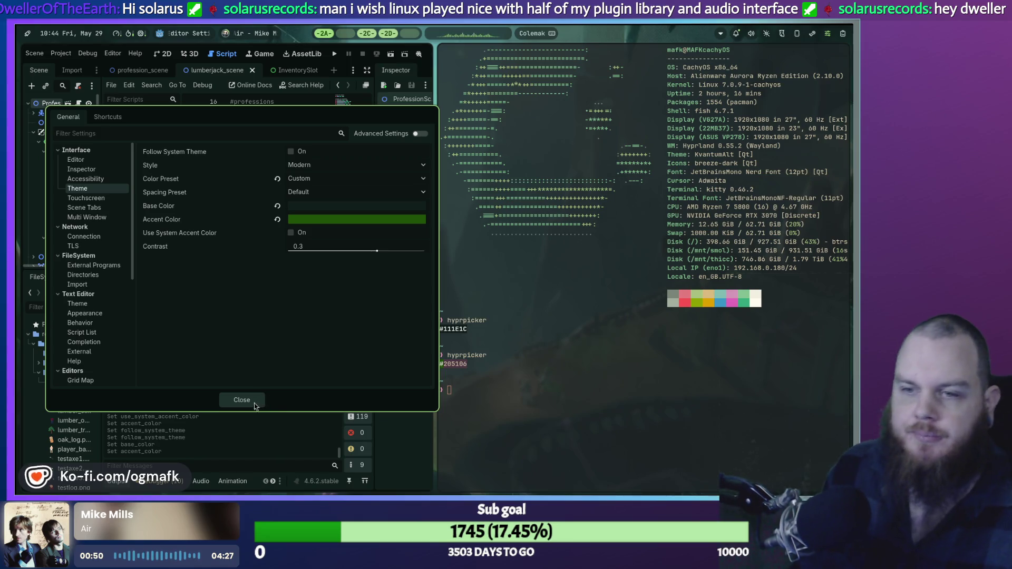
left_click(235, 399)
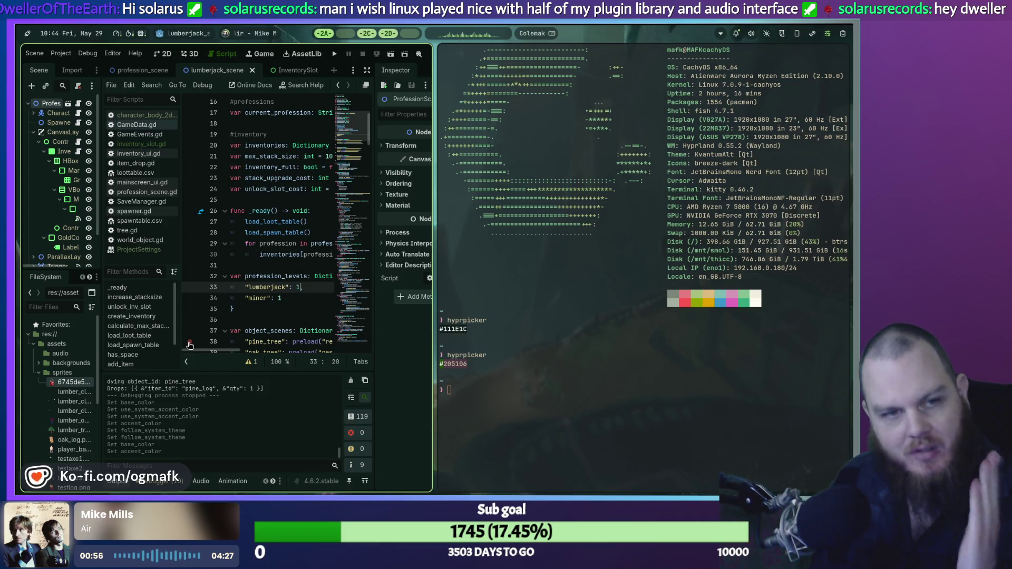
Close the terminal, switch to empty workspace 5, and bring up the launcher.
type(",")
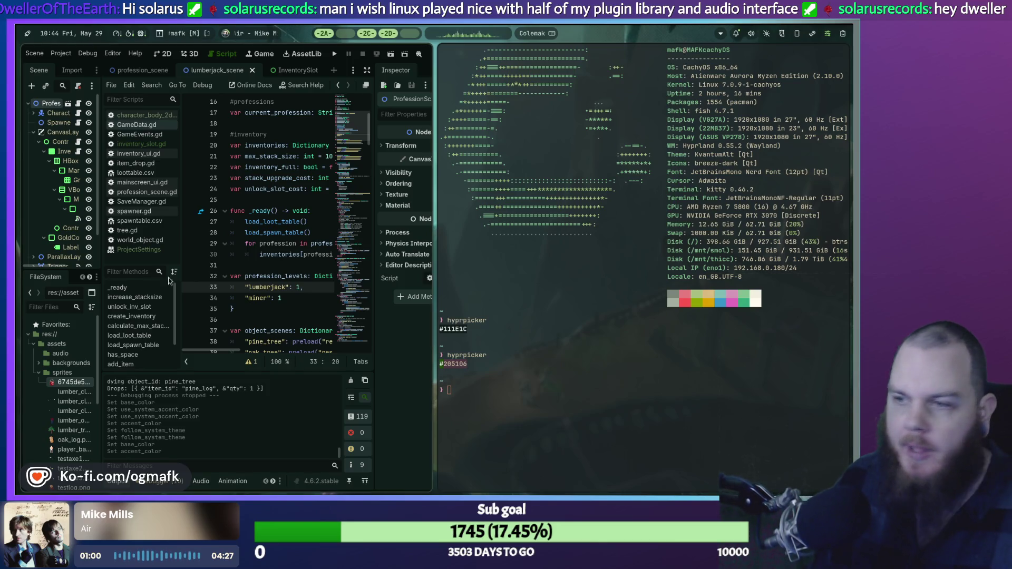
key("super+q")
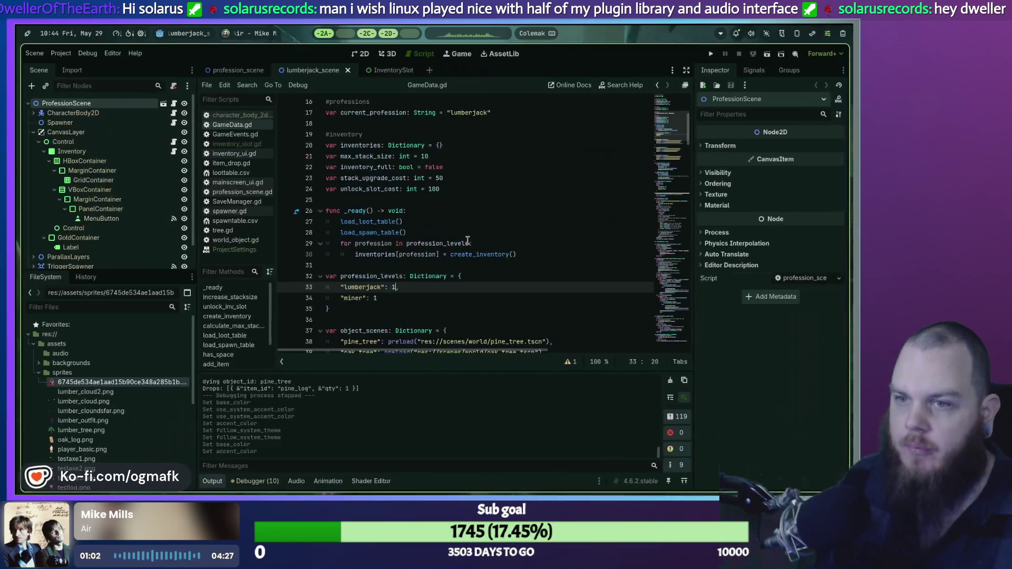
key("super+5")
key("super+space")
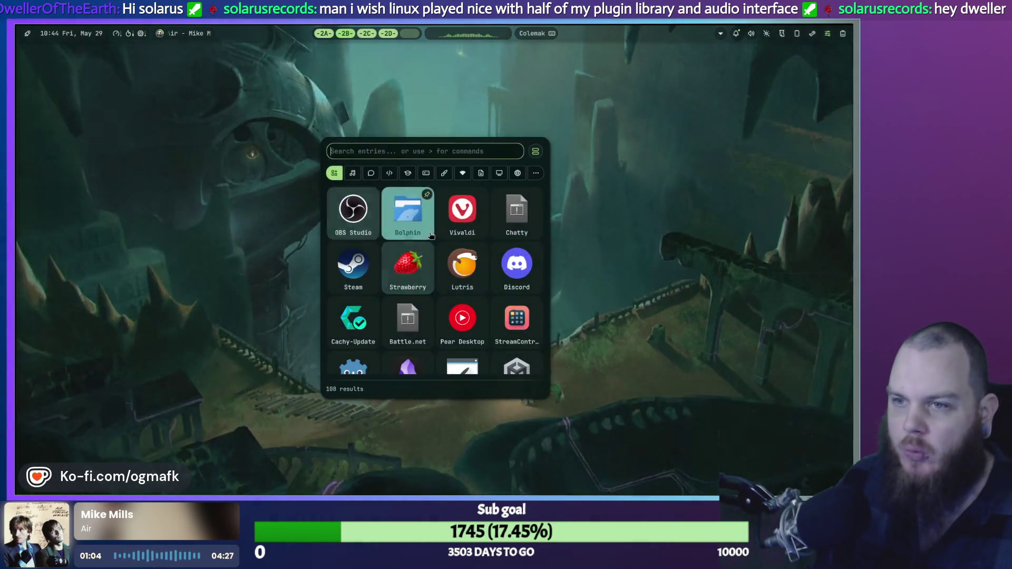
Launch Lutris, start the Ableton Live tile, and answer No to recovering the crashed set.
left_click(461, 279)
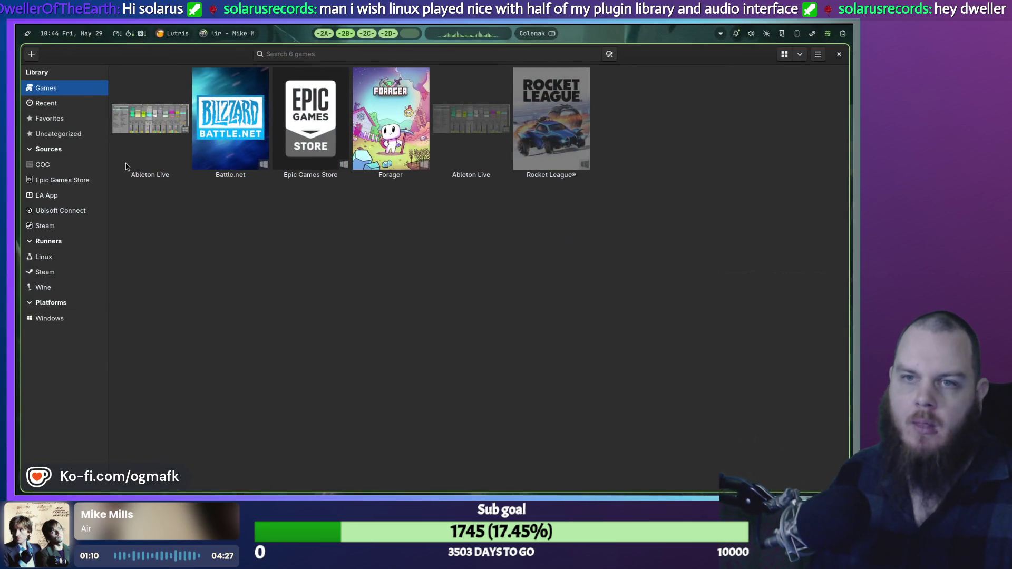
double_click(151, 128)
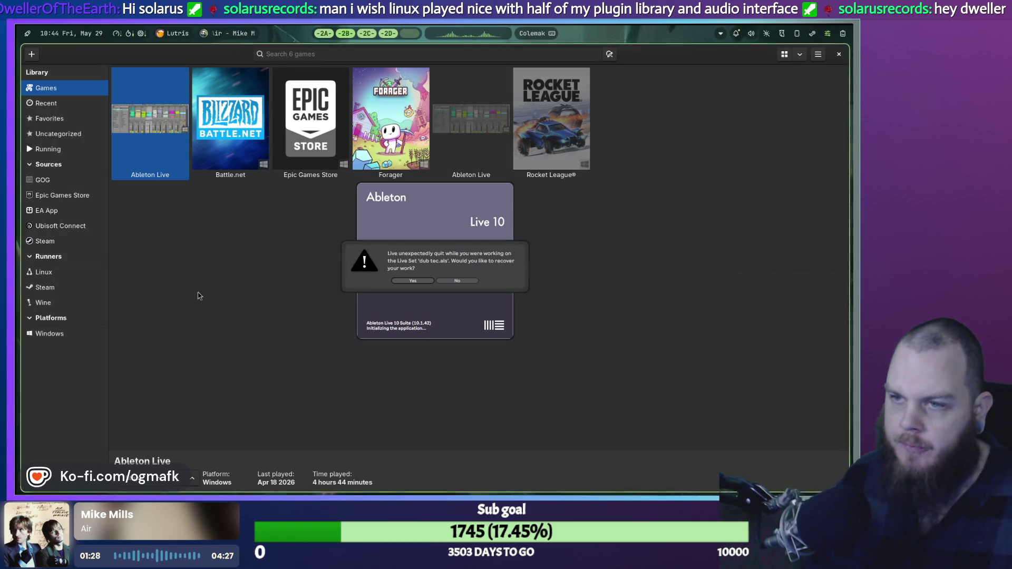
left_click(446, 281)
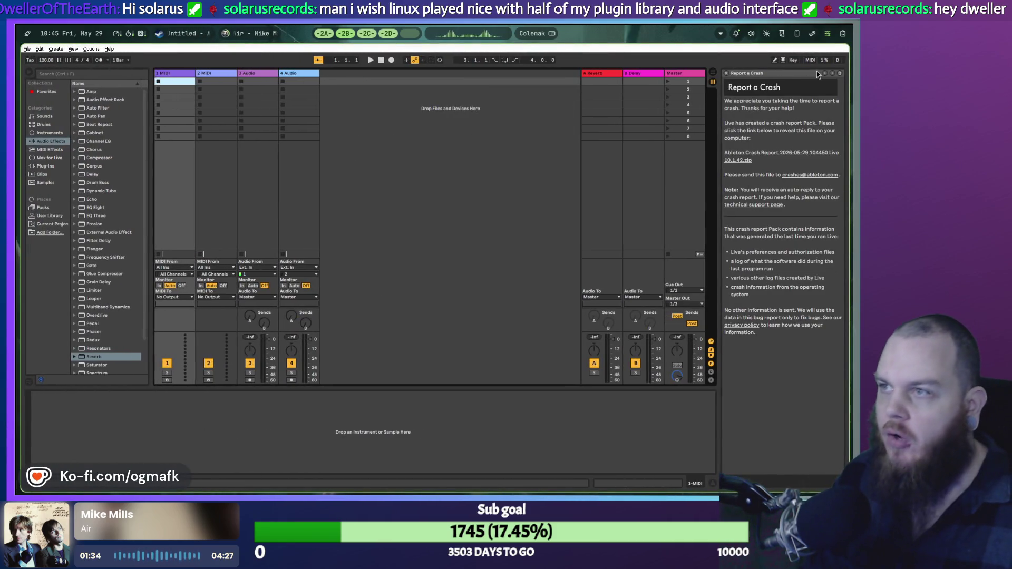
Dismiss the crash report and lessons panel, then open Preferences to the Audio tab.
left_click(839, 74)
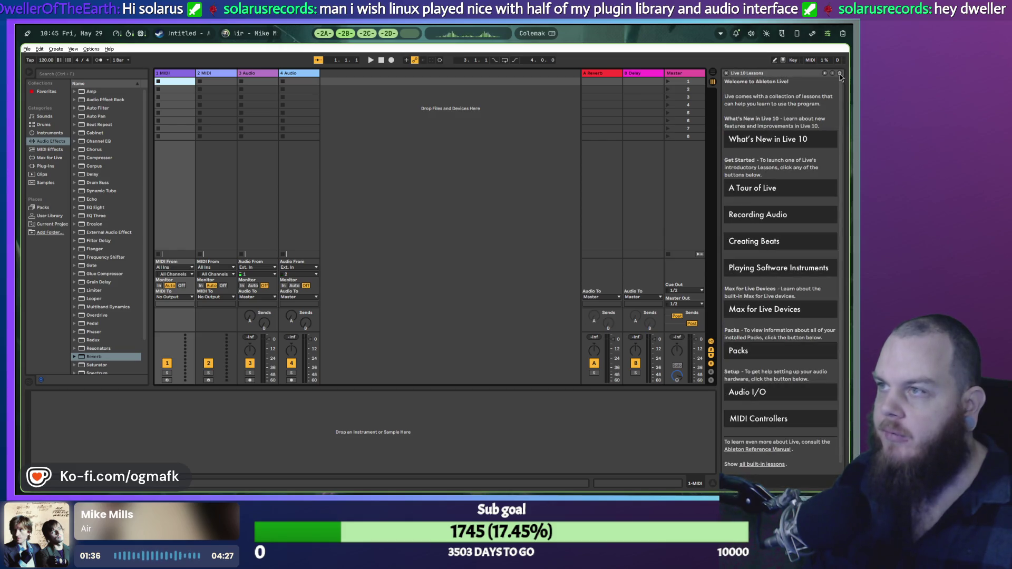
left_click(726, 73)
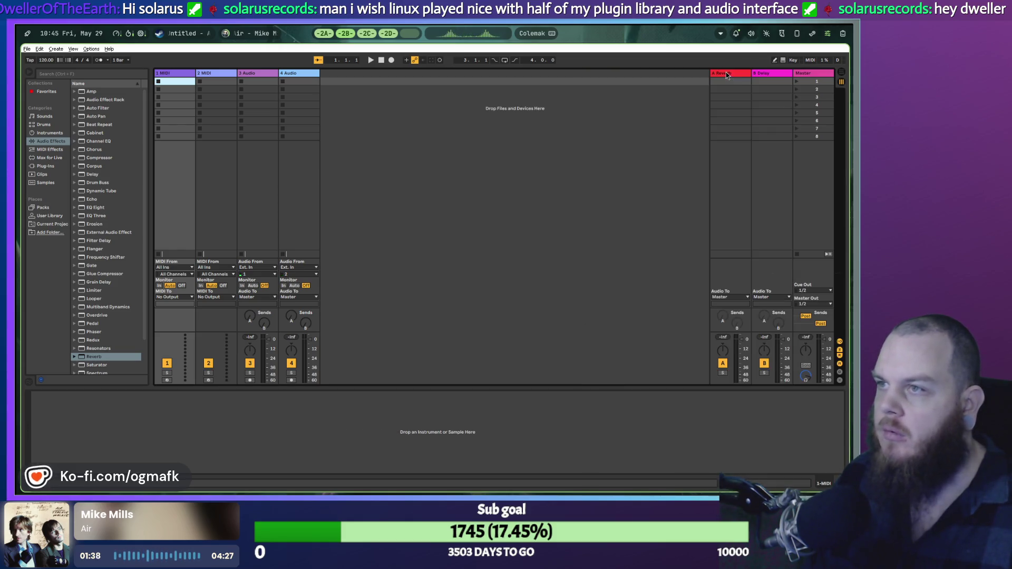
left_click(84, 50)
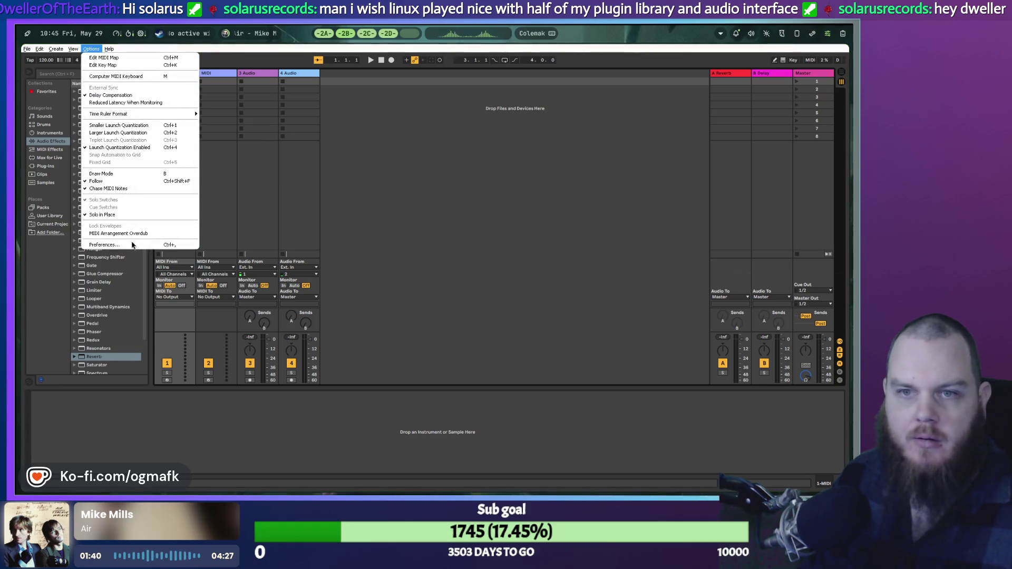
left_click(146, 243)
left_click(338, 165)
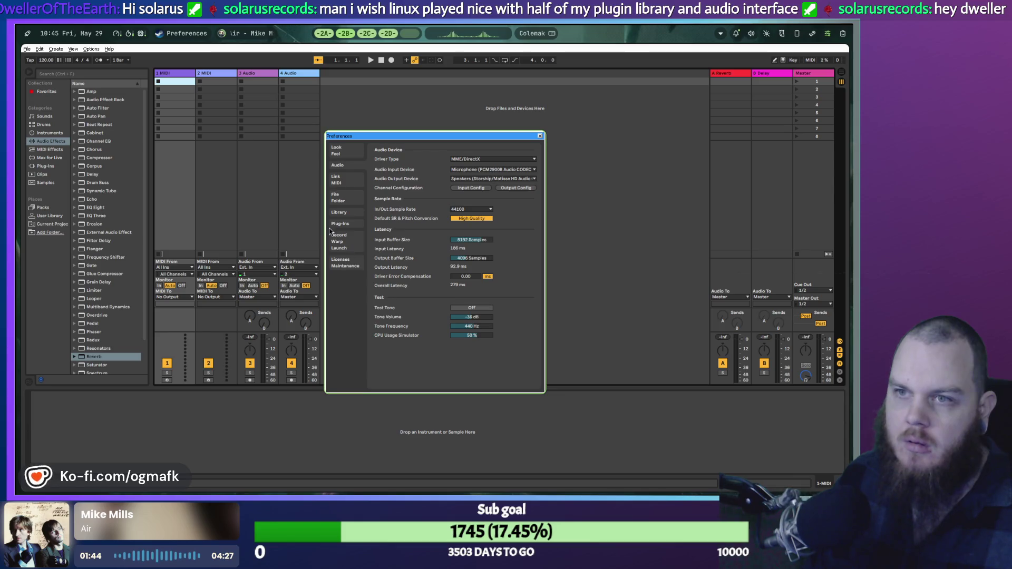
Check the Licenses tab, close Preferences, quit Live, and return to the Aseprite workspace.
left_click(341, 262)
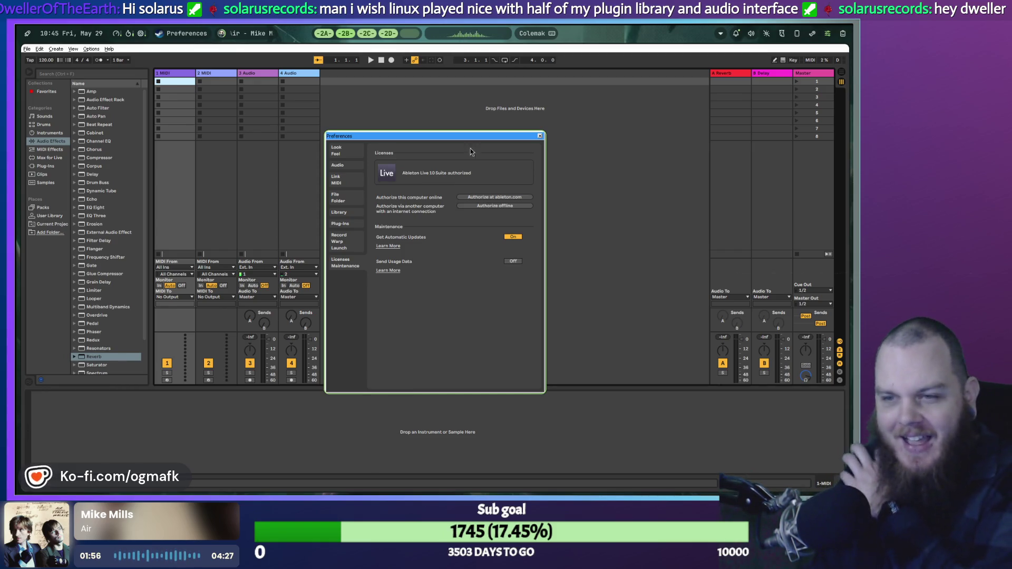
left_click(540, 137)
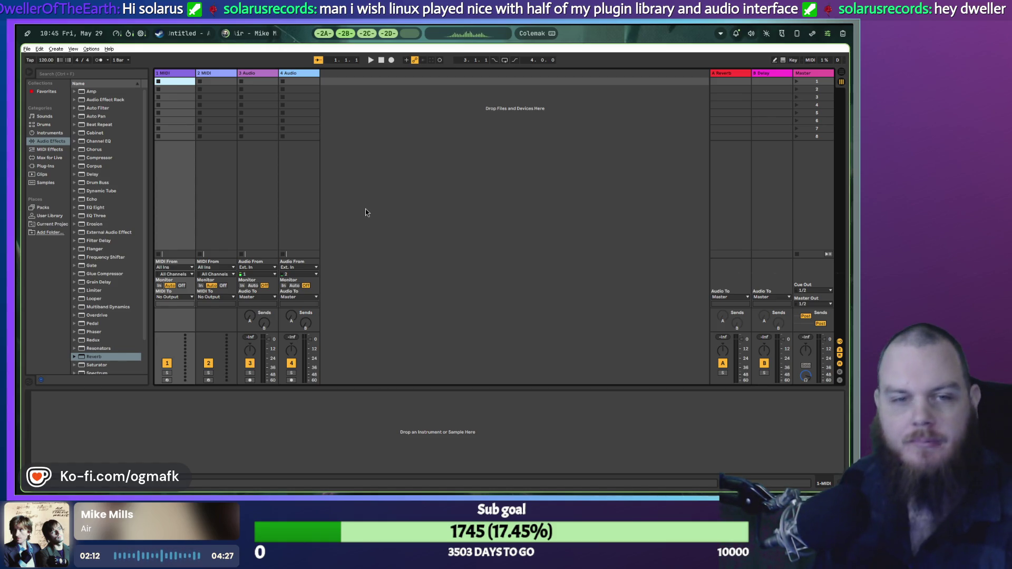
key("super+q")
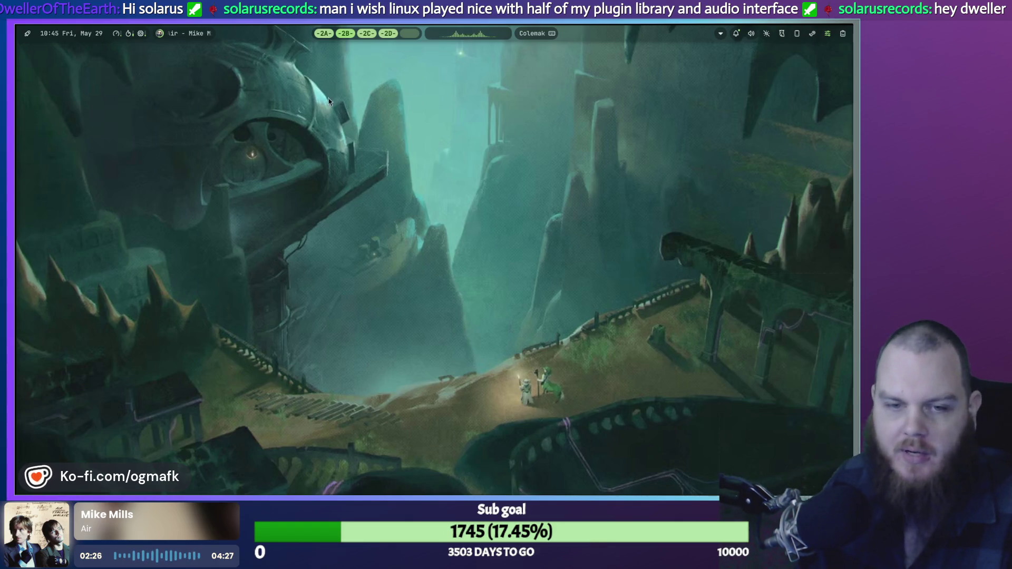
left_click(345, 34)
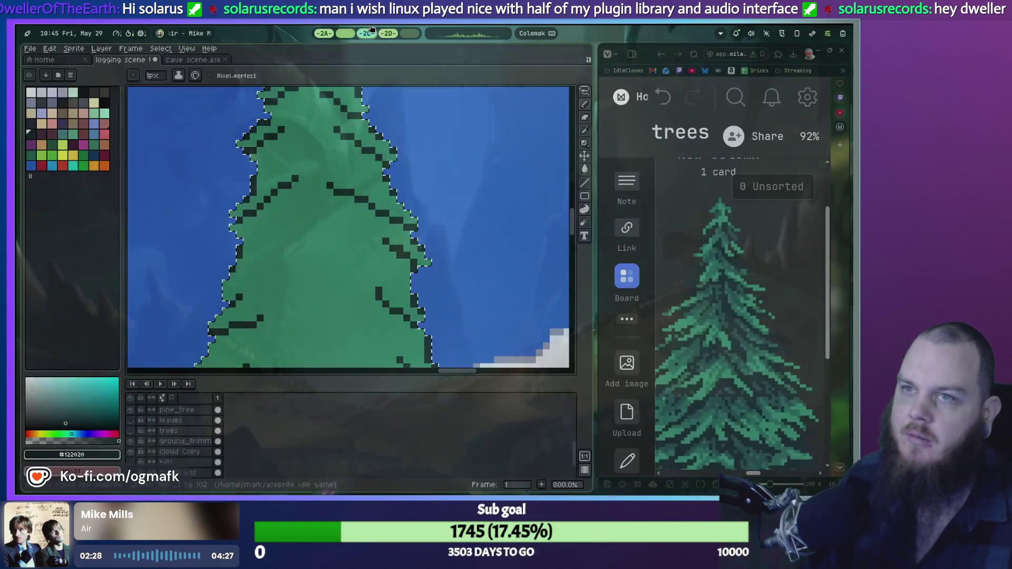
Draw a dark #122020 diagonal branch slanting down-right through the upper-middle pine canopy.
scroll(352, 222, "down", 1)
scroll(352, 222, "up", 3)
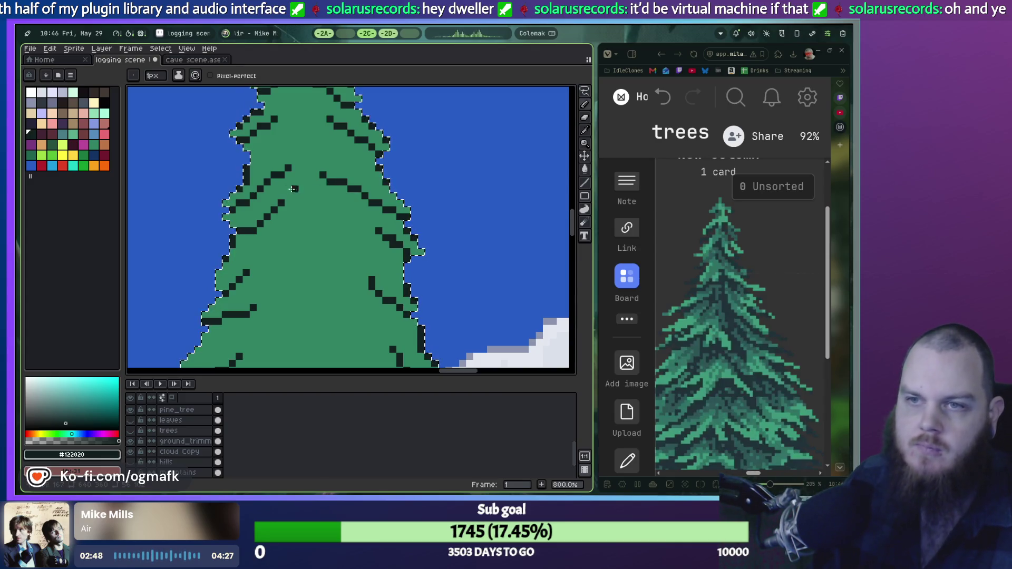
left_click(297, 170)
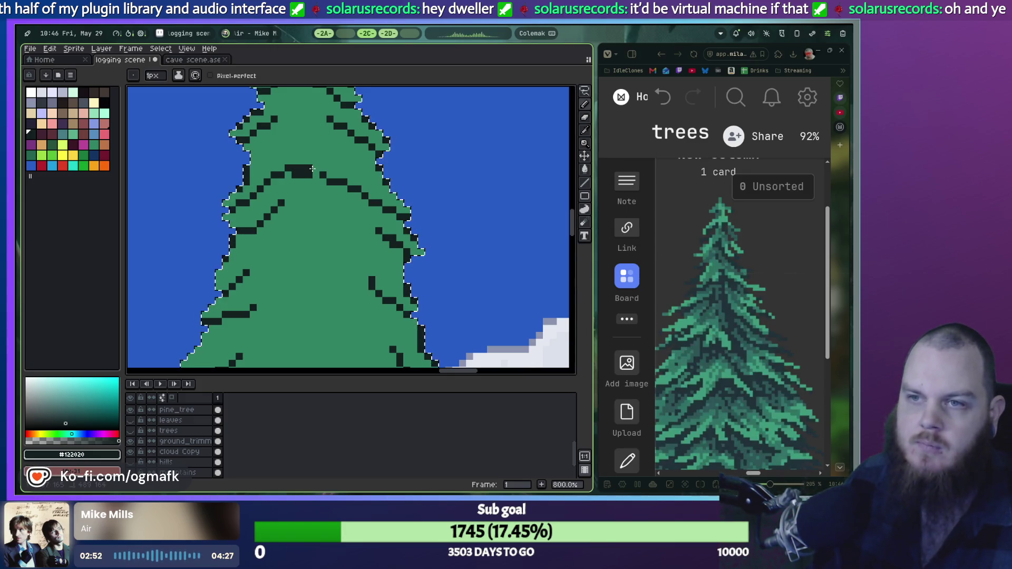
mouse_move(309, 179)
left_mouse_down()
mouse_move(302, 191)
mouse_move(323, 209)
left_mouse_up()
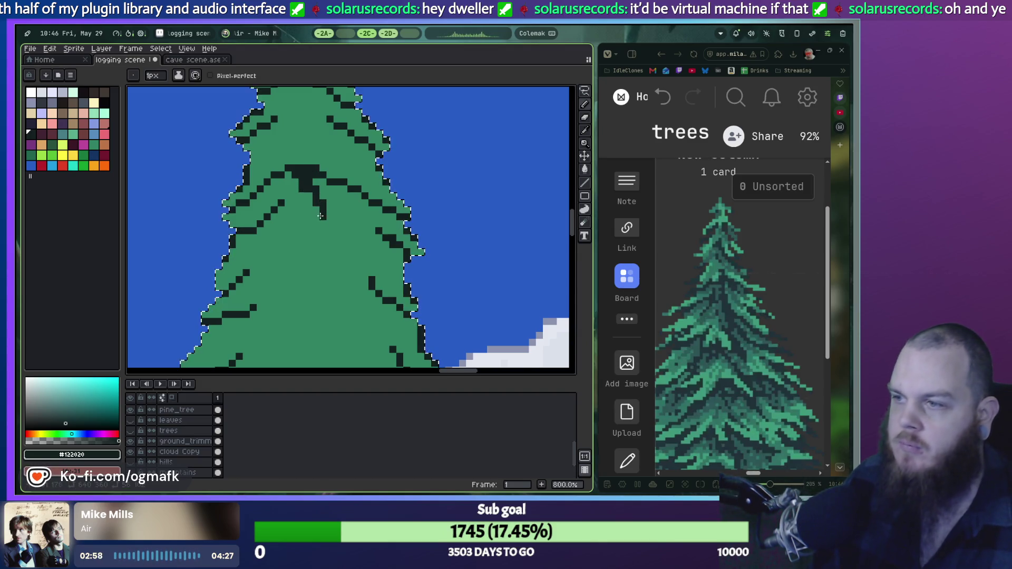
mouse_move(326, 248)
left_mouse_down()
mouse_move(325, 227)
mouse_move(340, 279)
left_mouse_up()
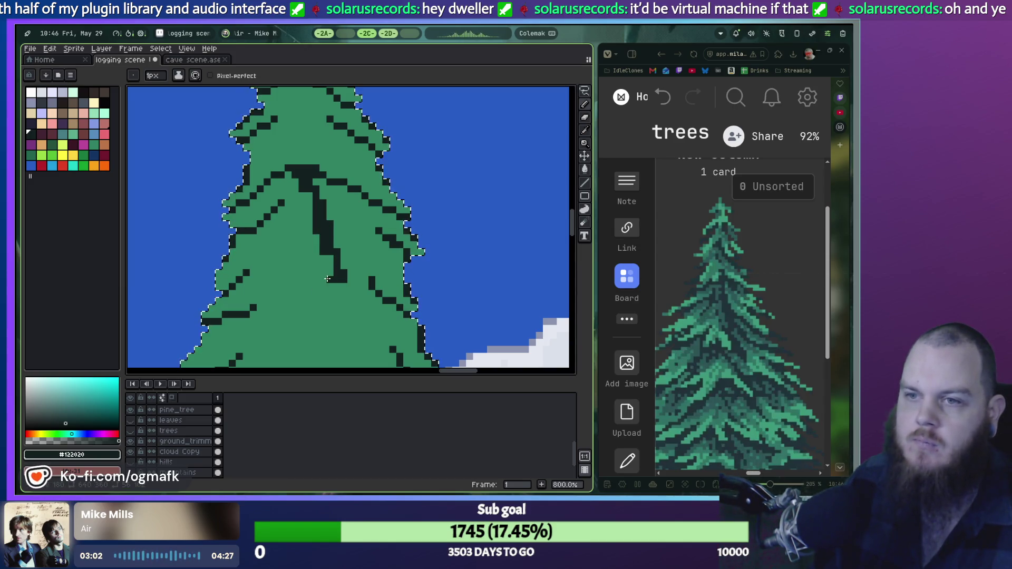
Undo the overlong part of the branch and redraw its lower end with a short hooked tip.
key("ctrl+z")
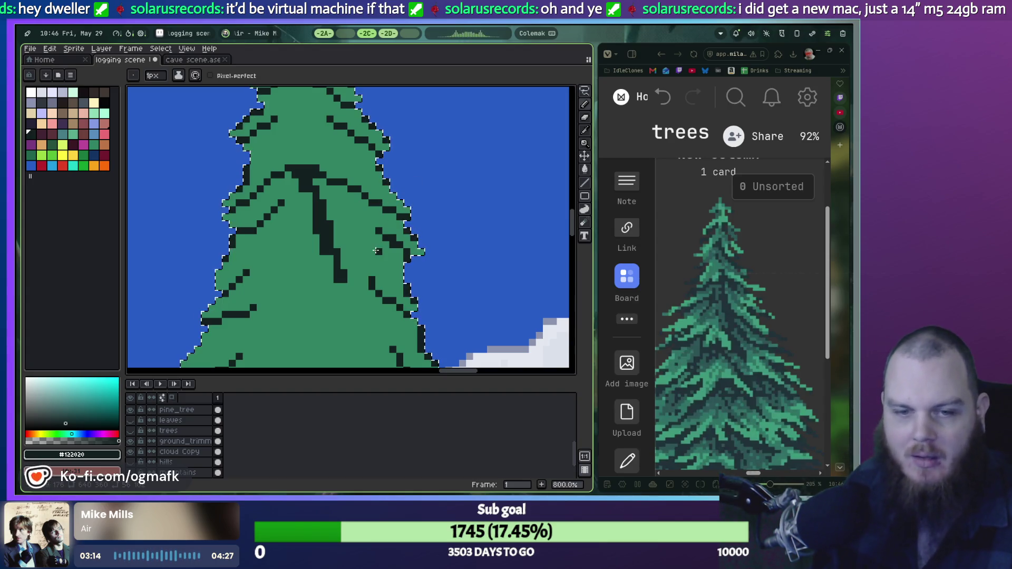
key("ctrl+z")
key("ctrl+z")
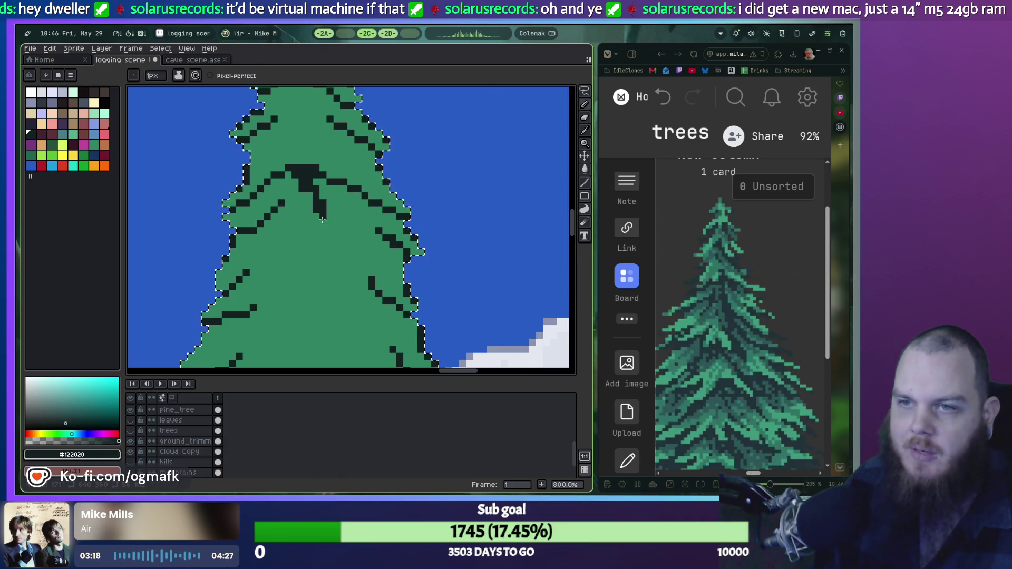
left_click_drag(323, 220, 328, 237)
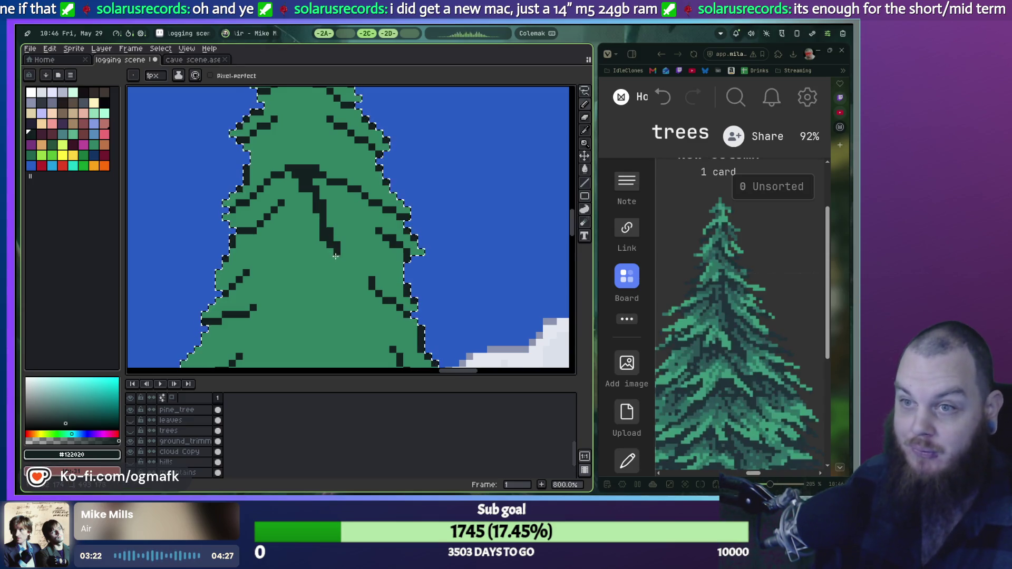
left_click_drag(341, 260, 343, 270)
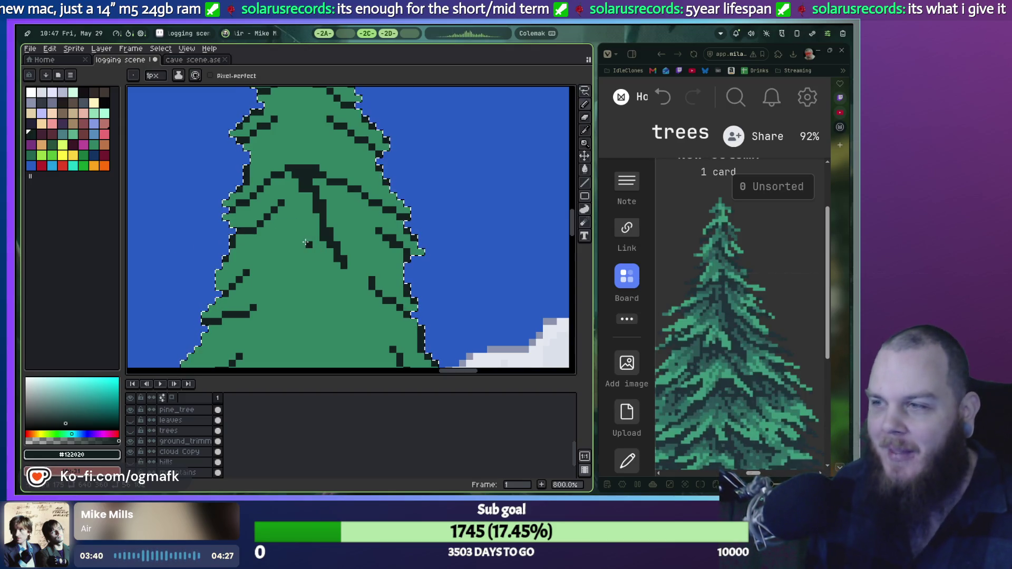
key("ctrl+z")
mouse_move(340, 266)
left_mouse_down()
mouse_move(304, 243)
mouse_move(317, 261)
left_mouse_up()
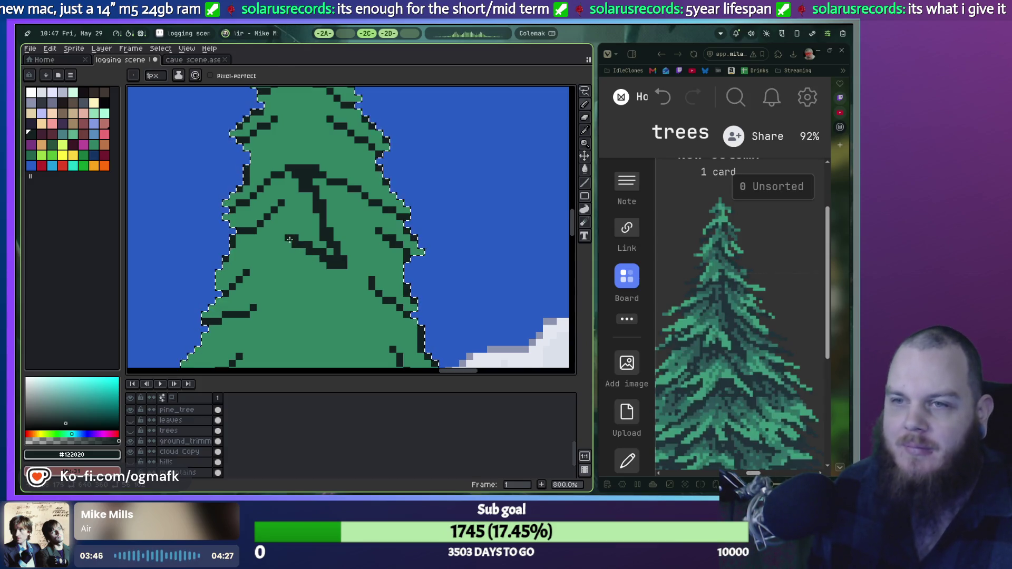
scroll(284, 235, "down", 3)
scroll(343, 276, "up", 5)
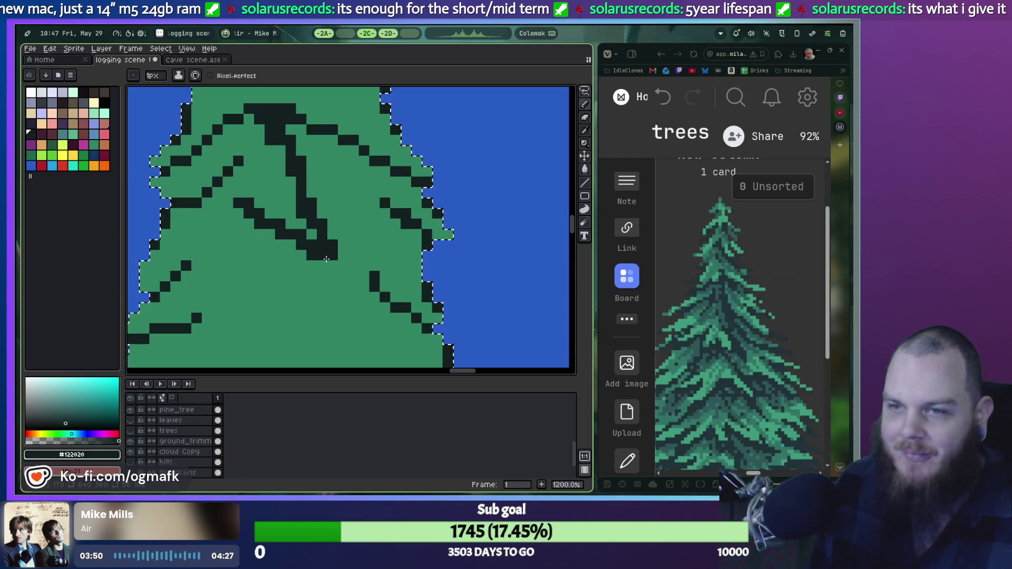
Sample the tree's green and paint two dark branch pixels back to green.
key("i")
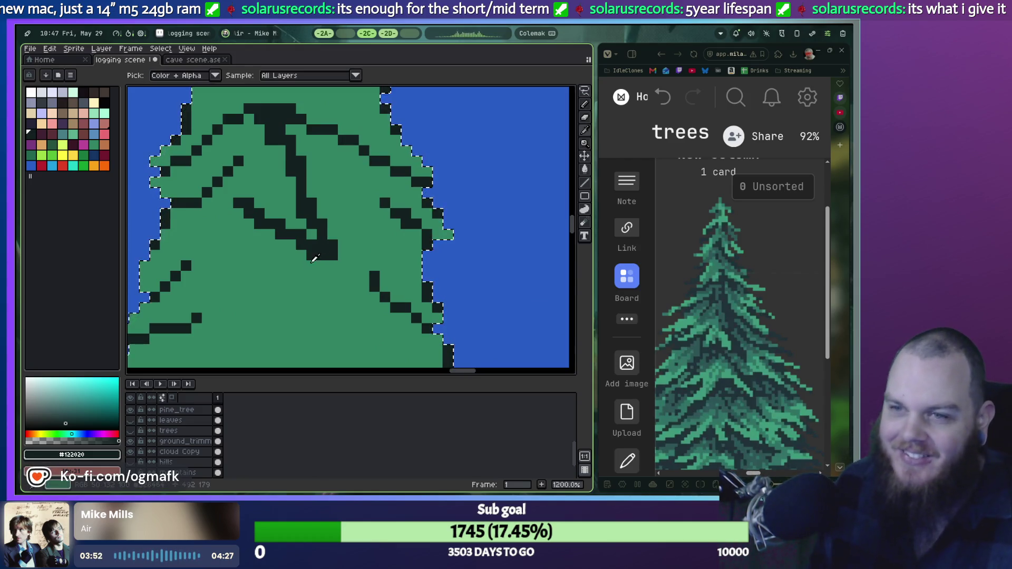
left_click(314, 260)
key("b")
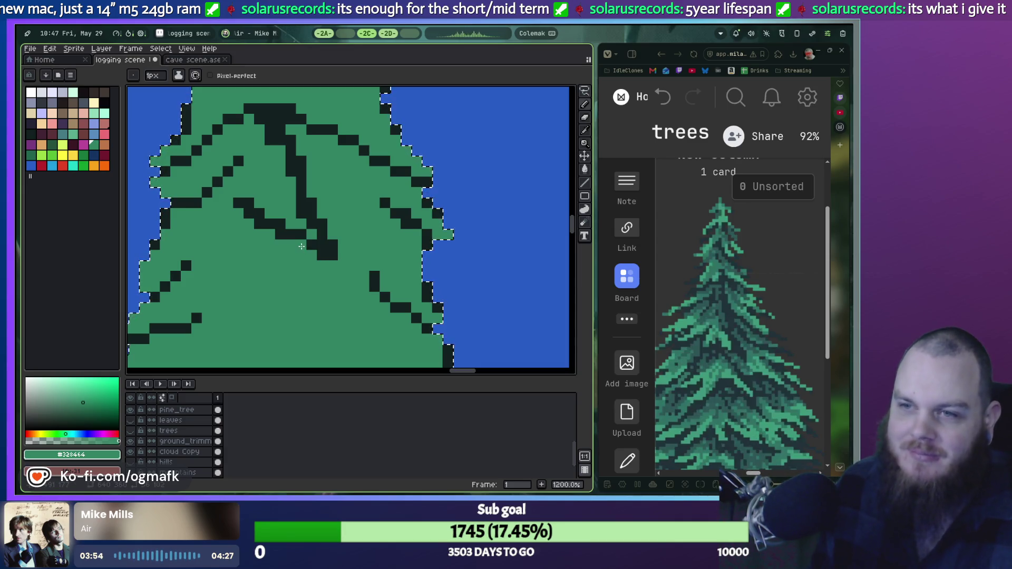
left_click(292, 232)
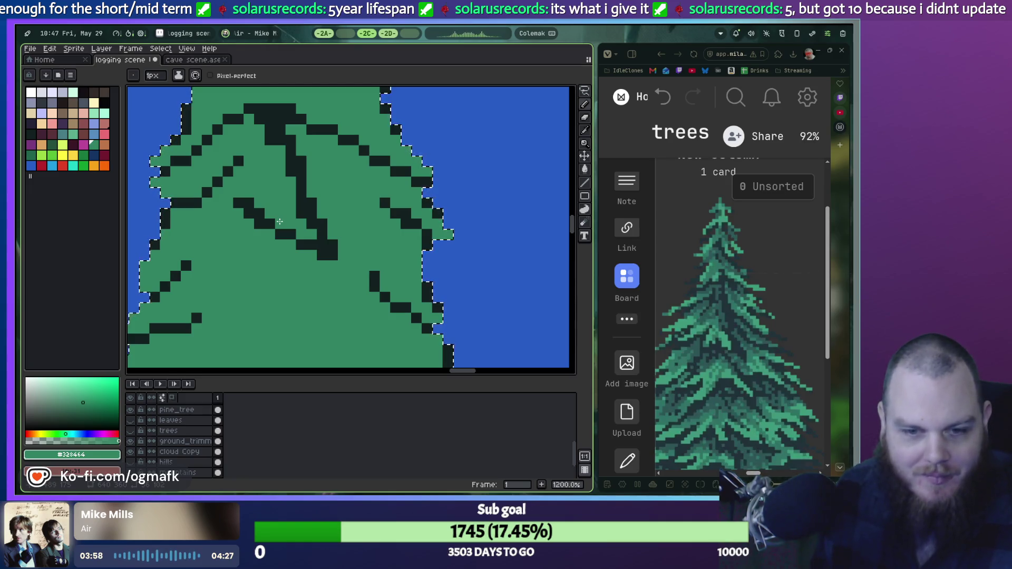
left_click(248, 214)
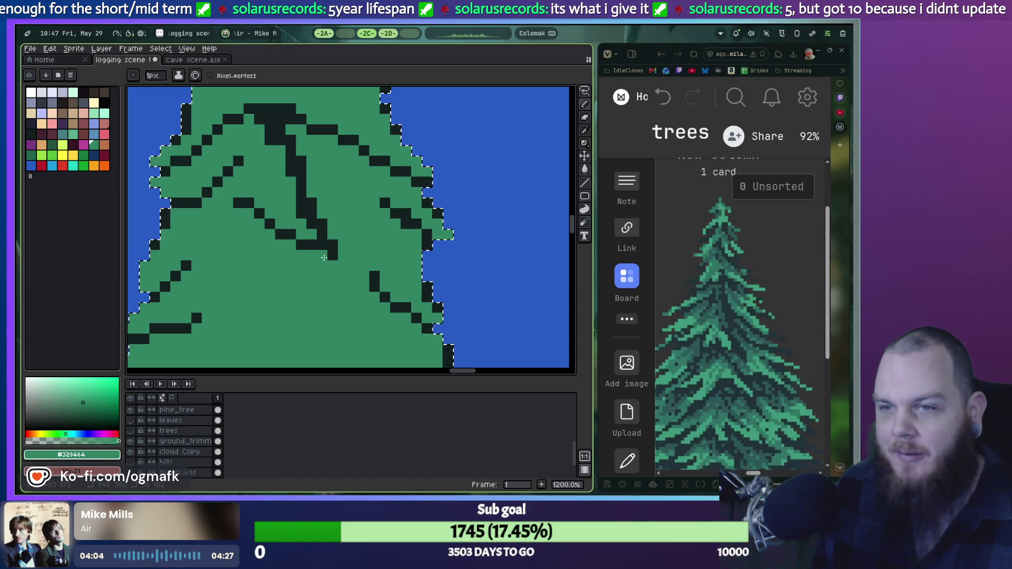
Paint over the dark vertical branch column and a stray dark pixel in green.
scroll(330, 255, "down", 3)
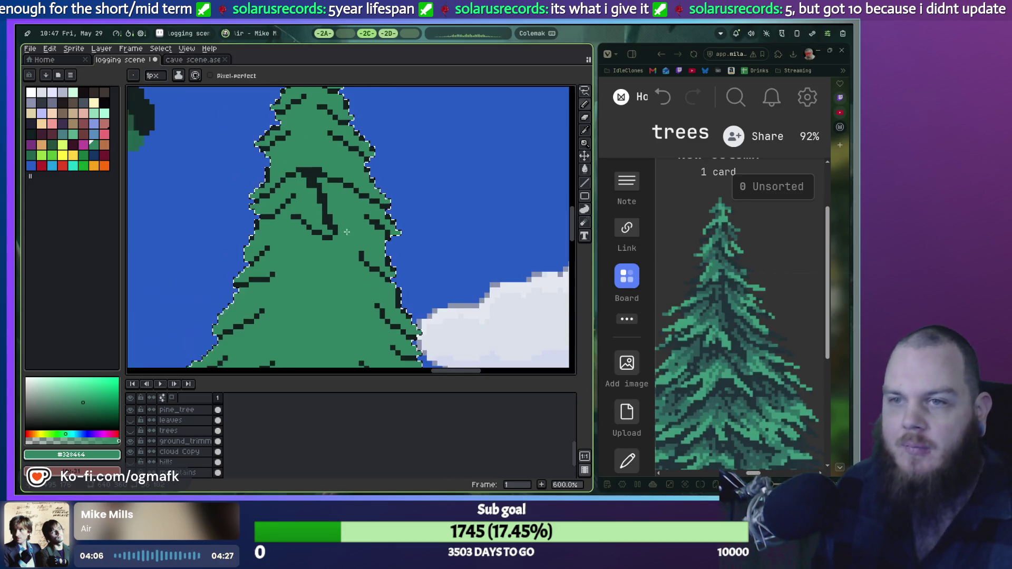
scroll(332, 252, "up", 3)
scroll(335, 248, "down", 3)
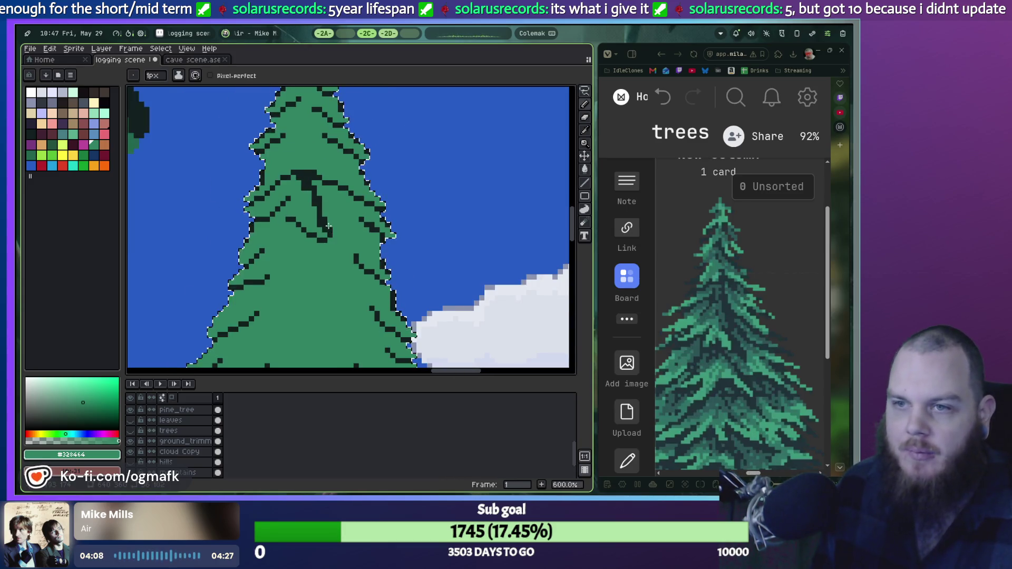
scroll(334, 247, "up", 3)
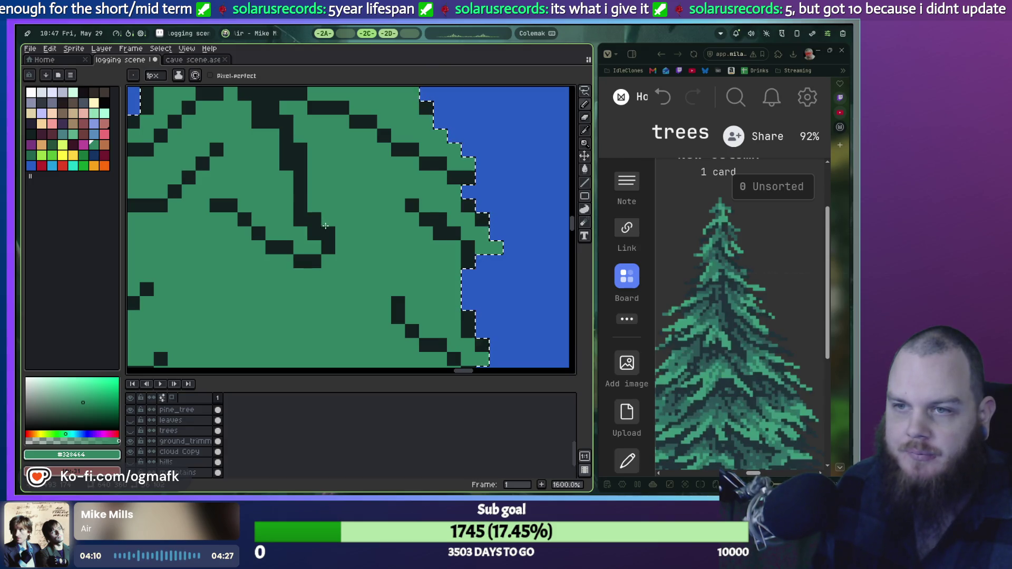
scroll(328, 227, "up", 3)
left_click_drag(334, 231, 327, 256)
left_click(311, 196)
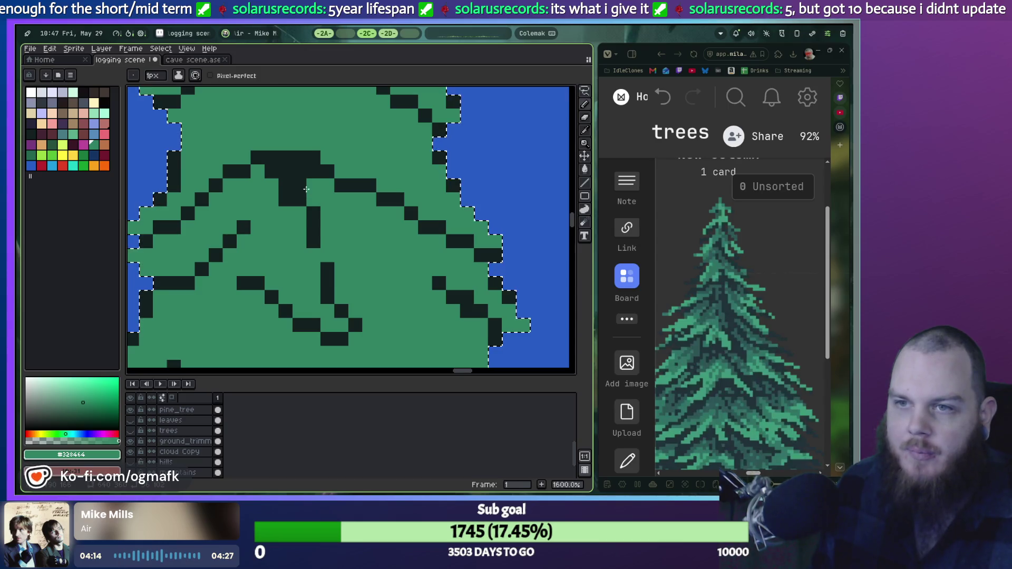
Switch the drawing colour back to the dark #122020 swatch.
scroll(336, 255, "down", 3)
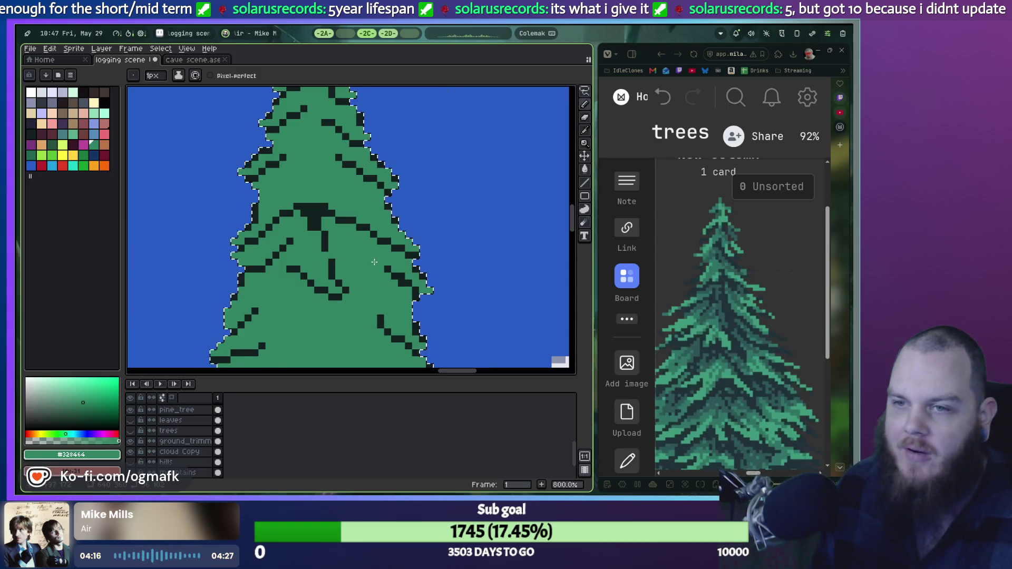
scroll(337, 257, "down", 1)
scroll(345, 258, "up", 3)
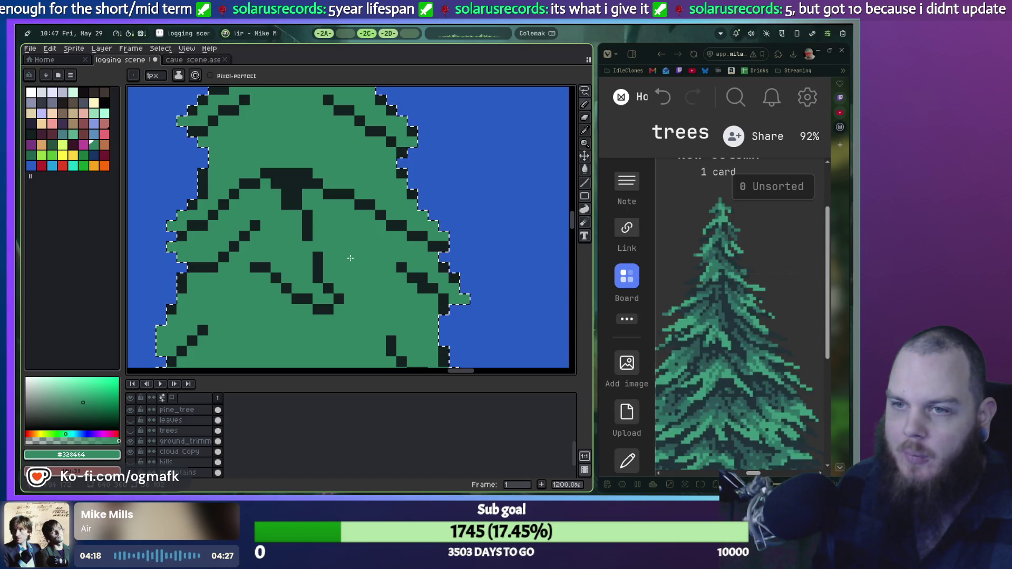
scroll(347, 259, "up", 1)
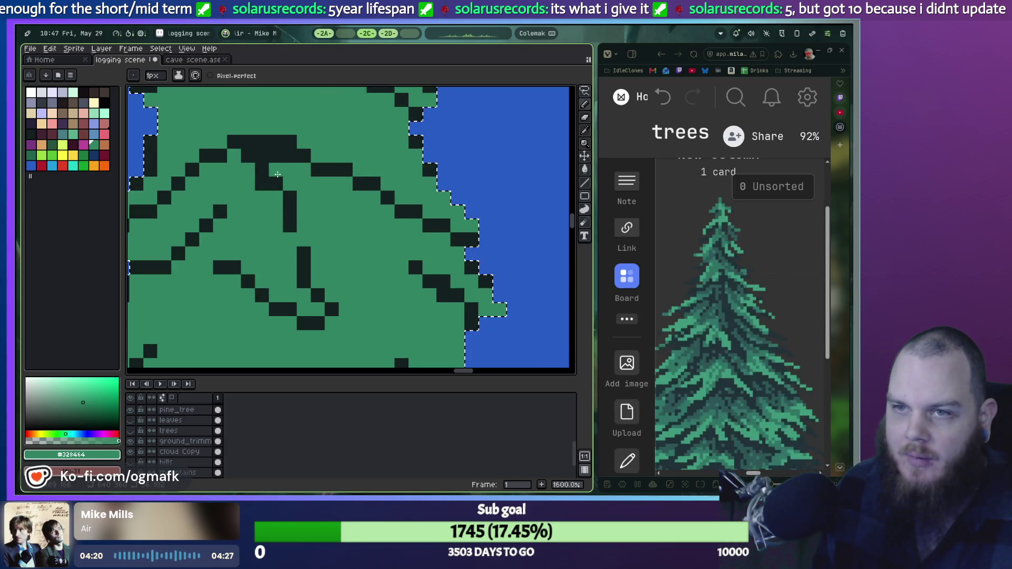
left_click(309, 254, "alt")
scroll(332, 269, "down", 2)
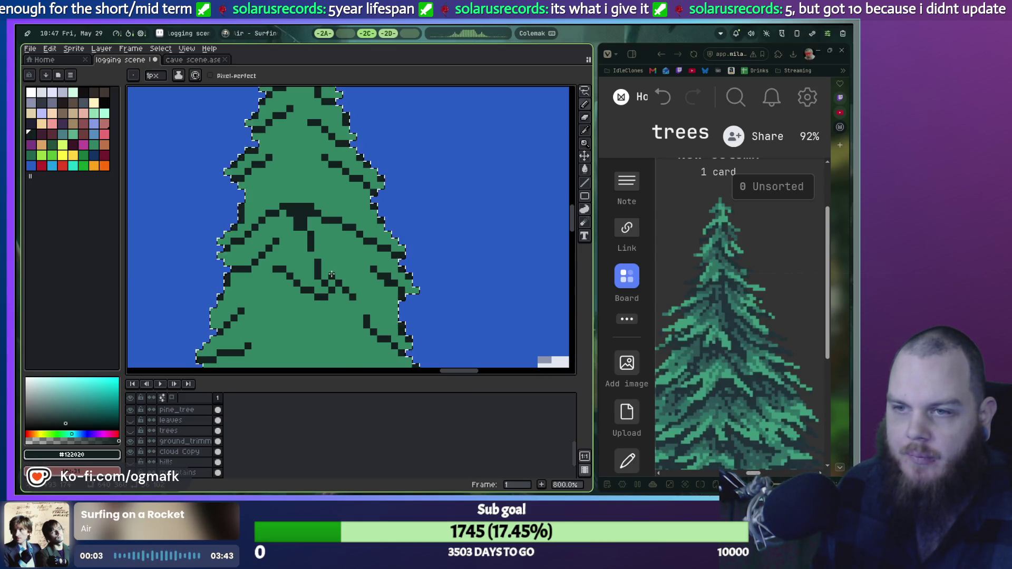
Turn two pixels back to green and fill the gap in the central dark branch line.
right_click(345, 290)
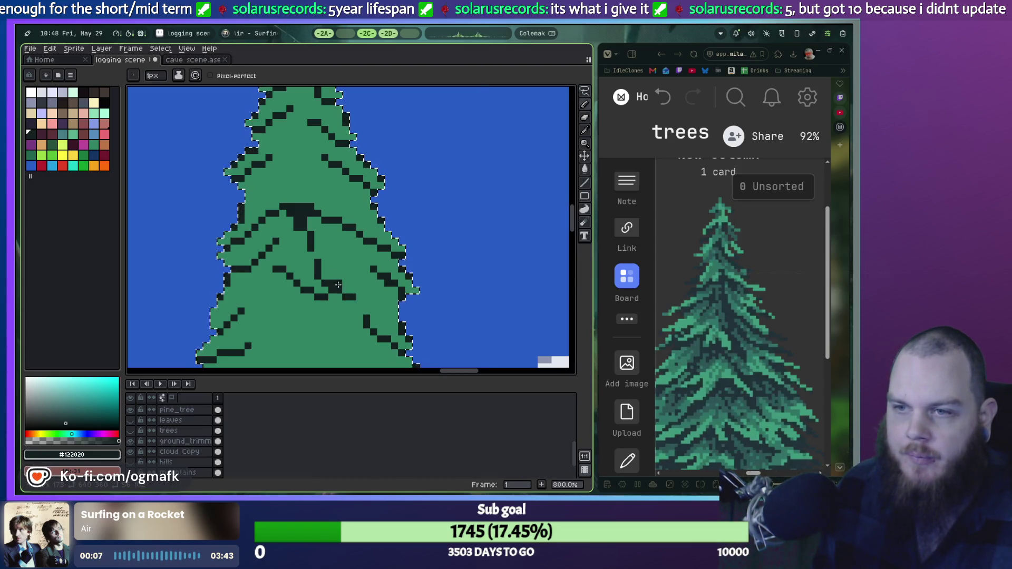
left_click_drag(322, 258, 309, 227)
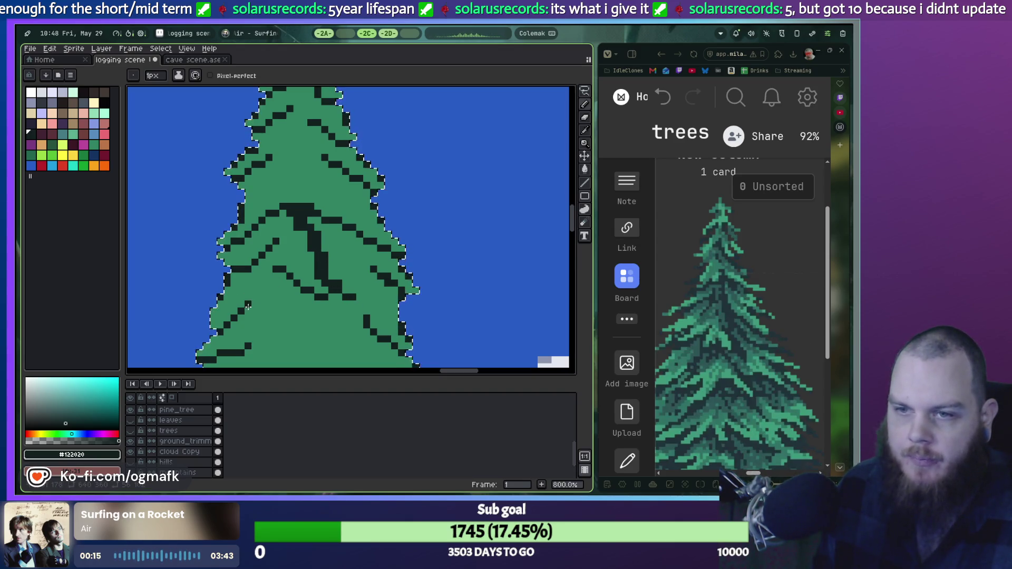
scroll(268, 304, "down", 1)
scroll(207, 327, "up", 2)
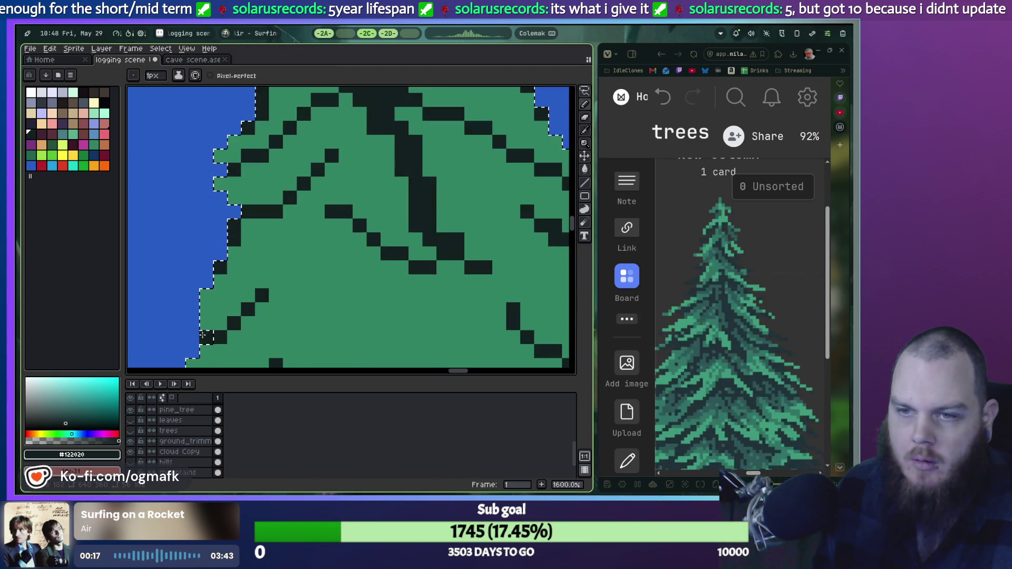
Extend a dark diagonal branch toward the left edge, then reselect the green and dark swatches.
left_click_drag(266, 293, 319, 240)
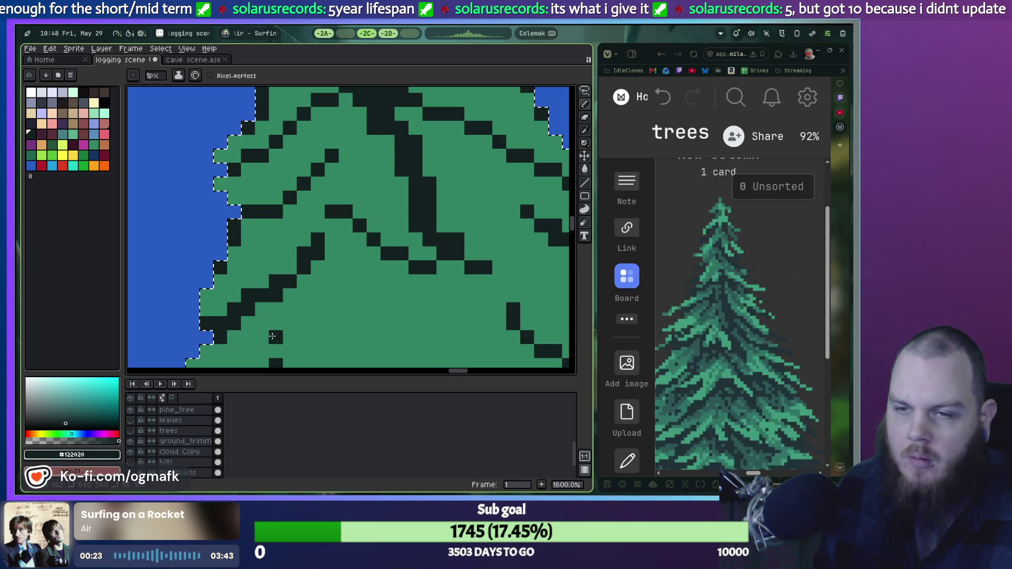
left_click(228, 339, "alt")
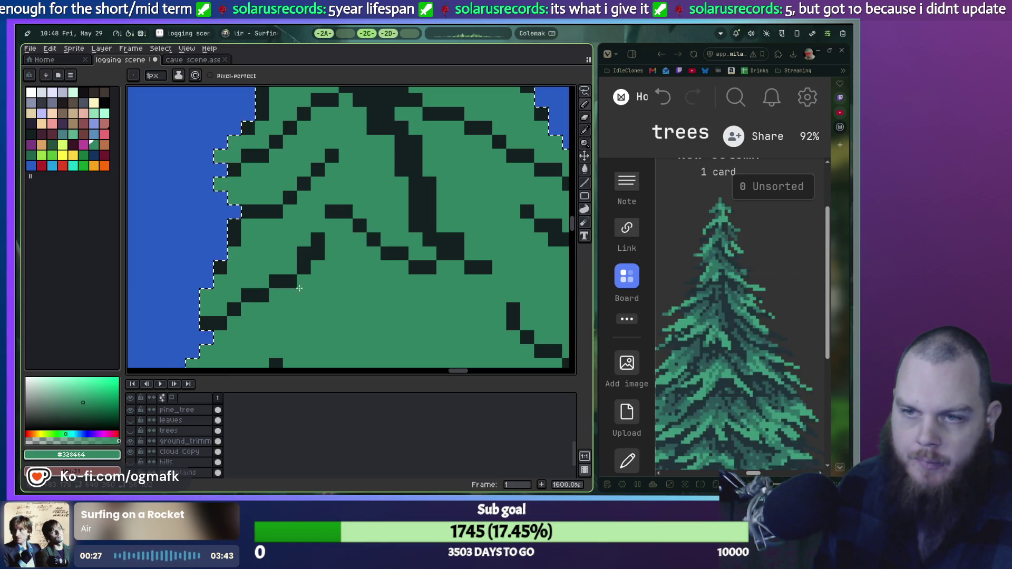
scroll(327, 267, "down", 4)
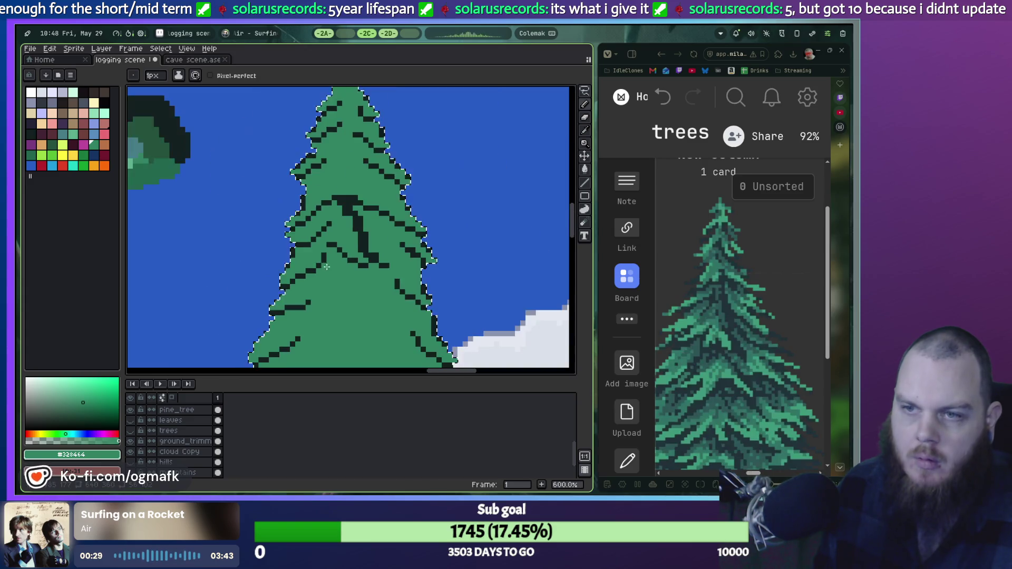
scroll(327, 267, "up", 4)
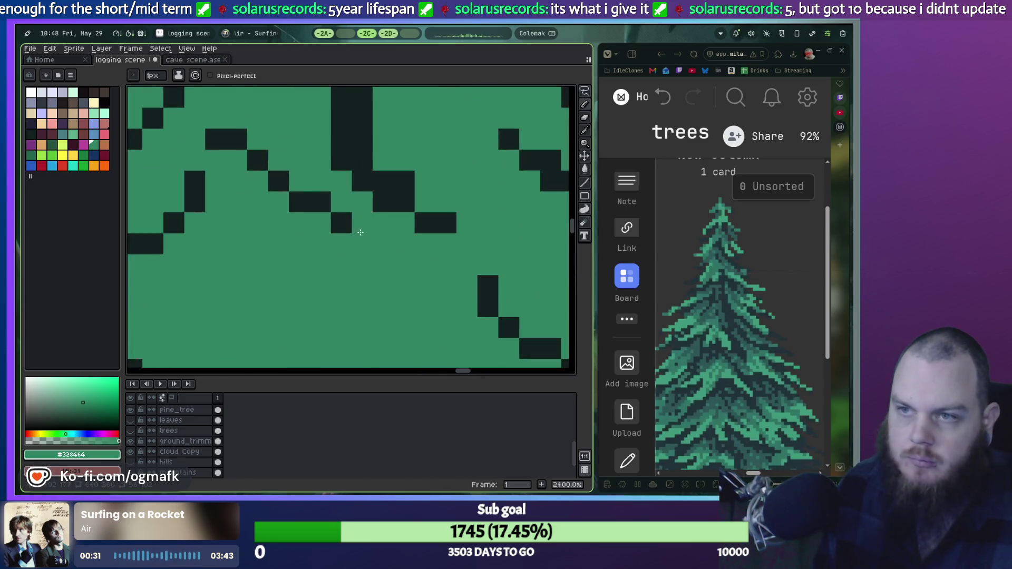
scroll(360, 232, "down", 4)
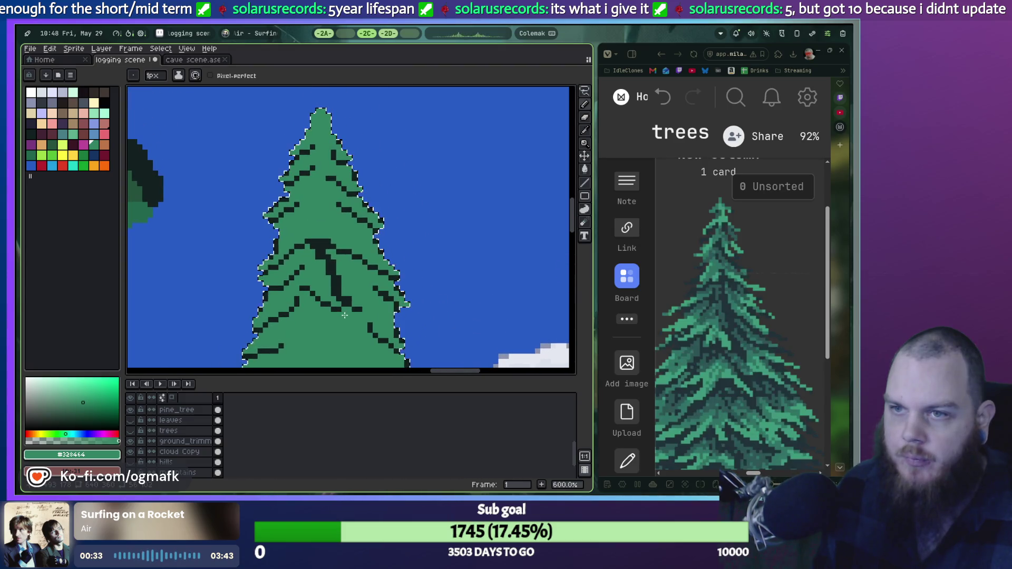
scroll(338, 296, "up", 2)
scroll(324, 263, "down", 2)
scroll(311, 237, "up", 1)
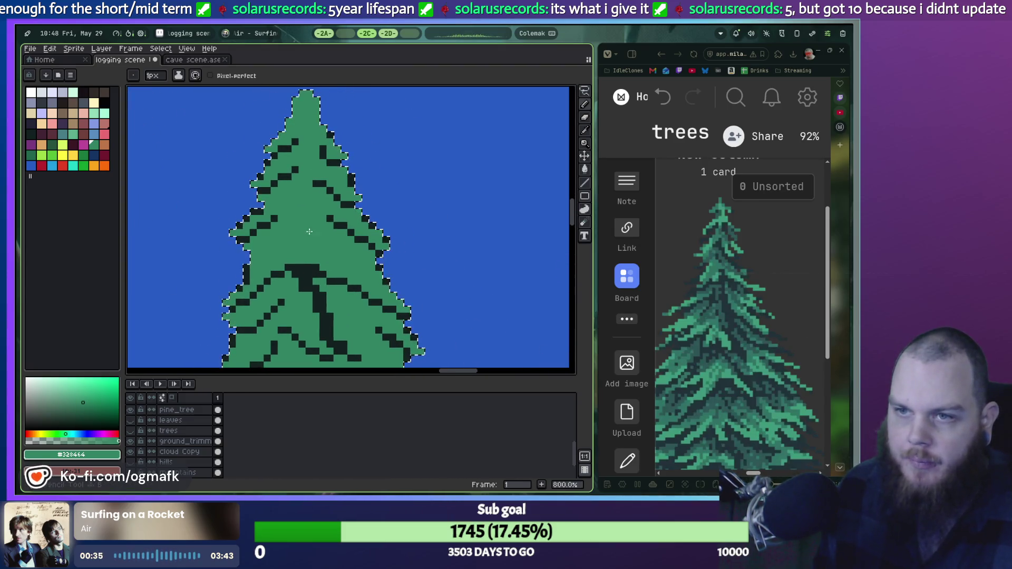
left_click(266, 241, "alt")
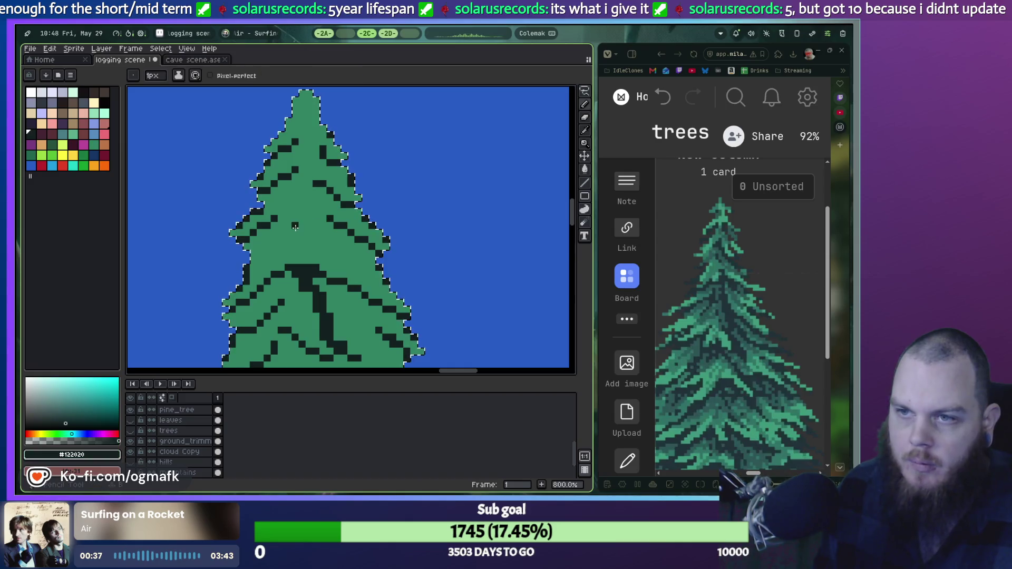
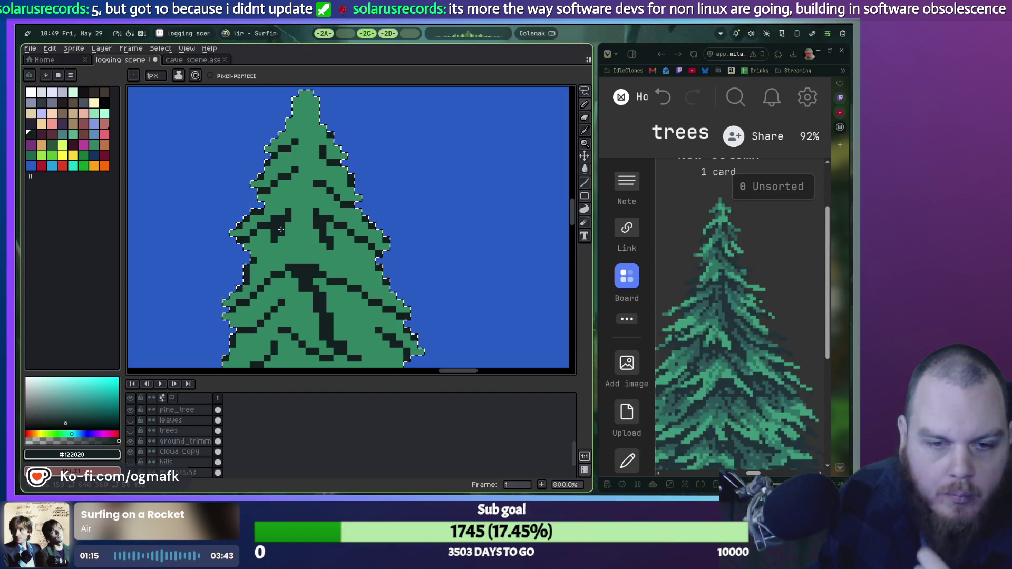
Paint dark #122020 branch strokes across the middle and lower foliage, then eyedrop the tree green.
left_click_drag(281, 230, 339, 234)
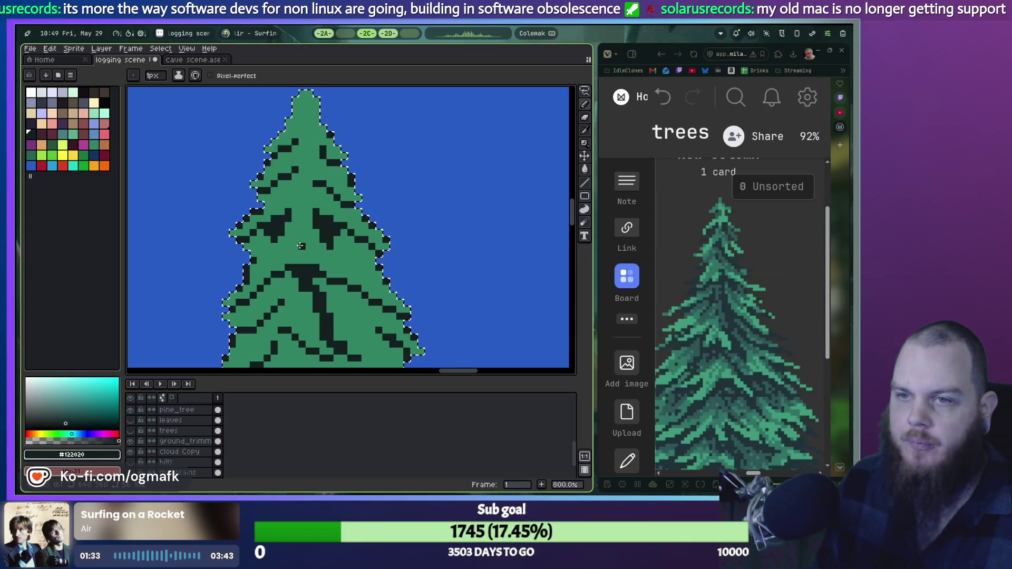
left_click_drag(295, 257, 320, 267)
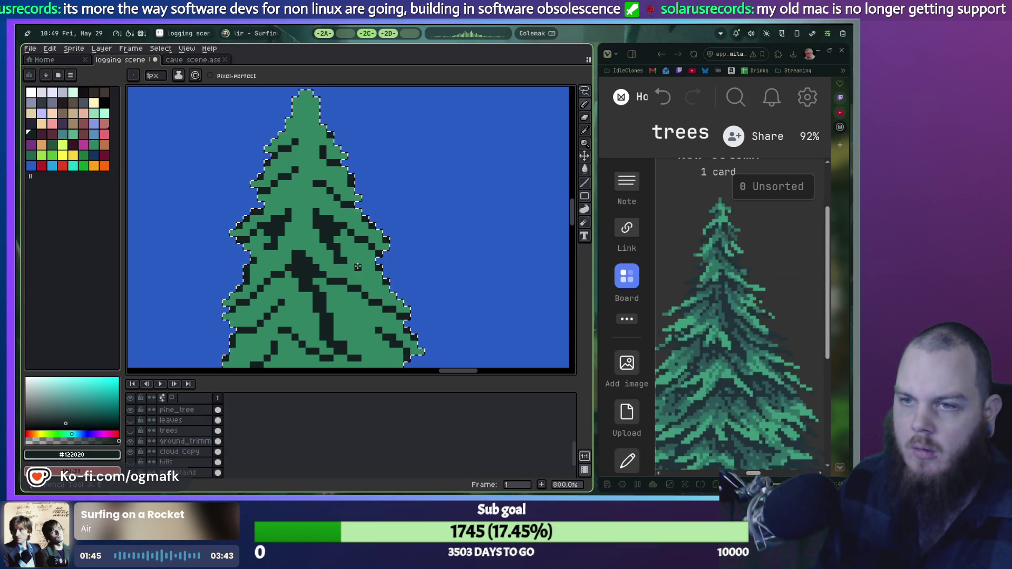
left_click(338, 258, "alt")
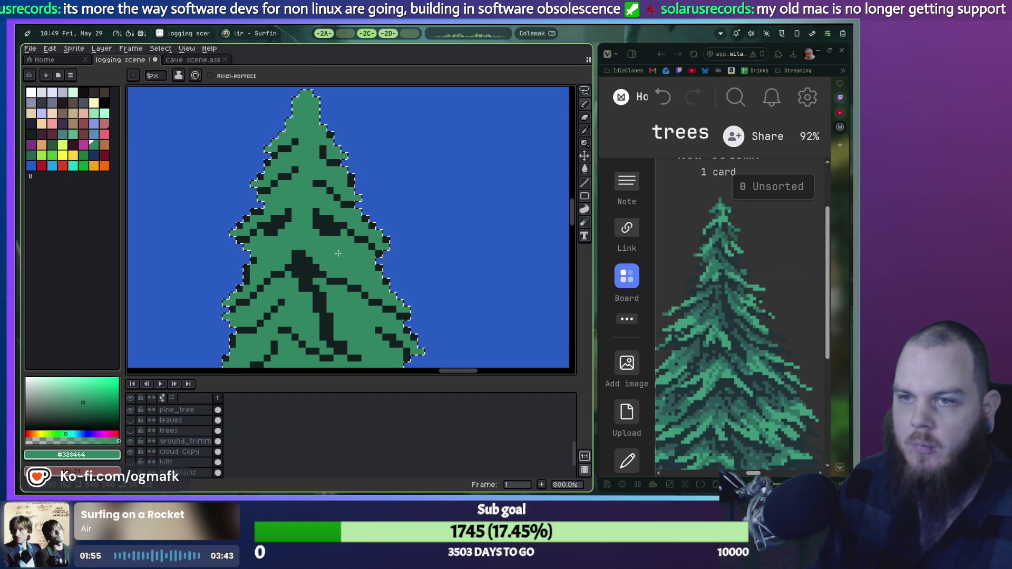
scroll(290, 251, "down", 1)
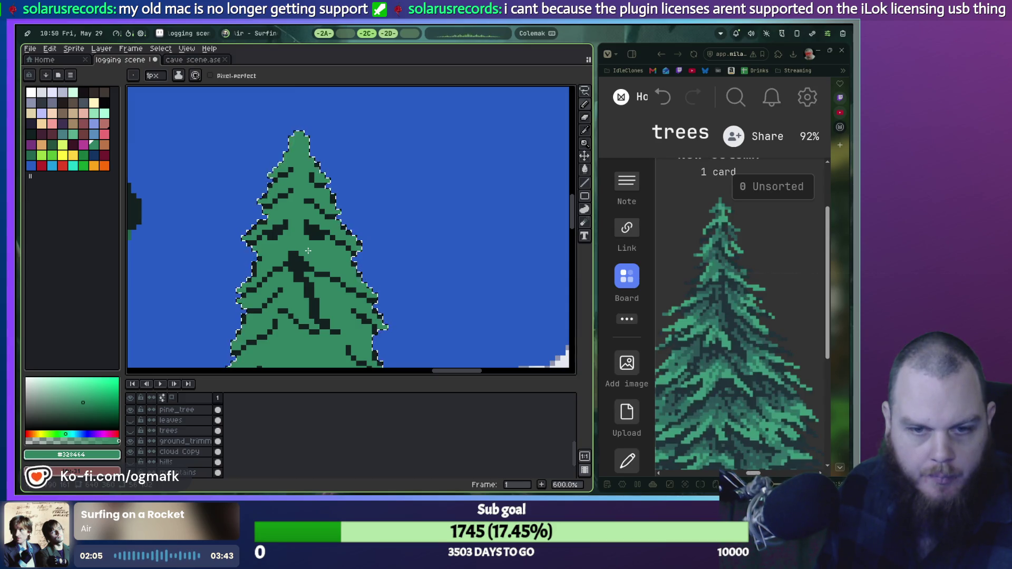
Add a few dark pixels to the pine's upper foliage.
scroll(310, 233, "up", 1)
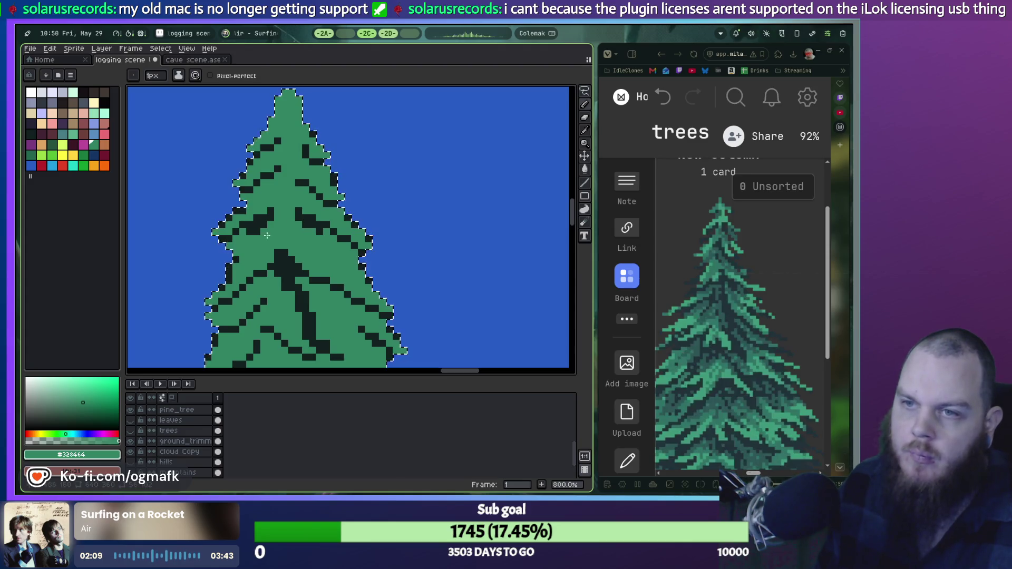
left_click_drag(271, 216, 259, 218)
scroll(266, 228, "down", 2)
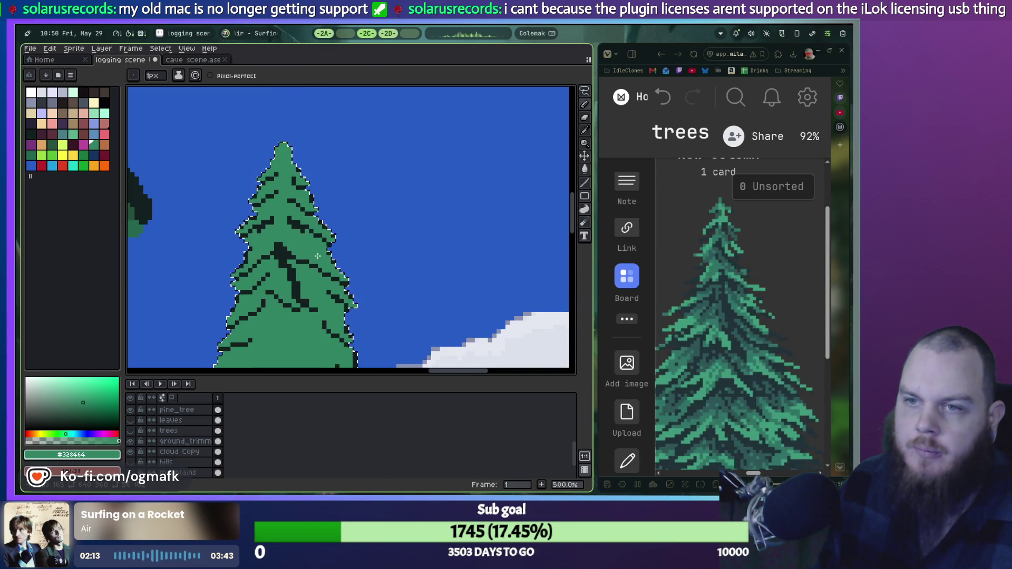
scroll(315, 252, "down", 1)
scroll(315, 253, "up", 3)
scroll(369, 222, "down", 3)
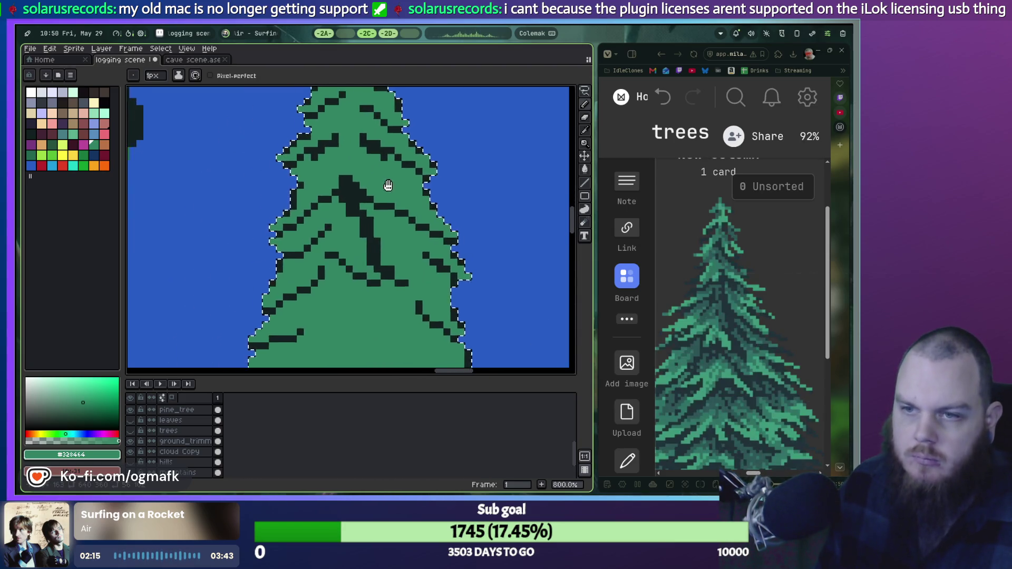
scroll(373, 224, "up", 3)
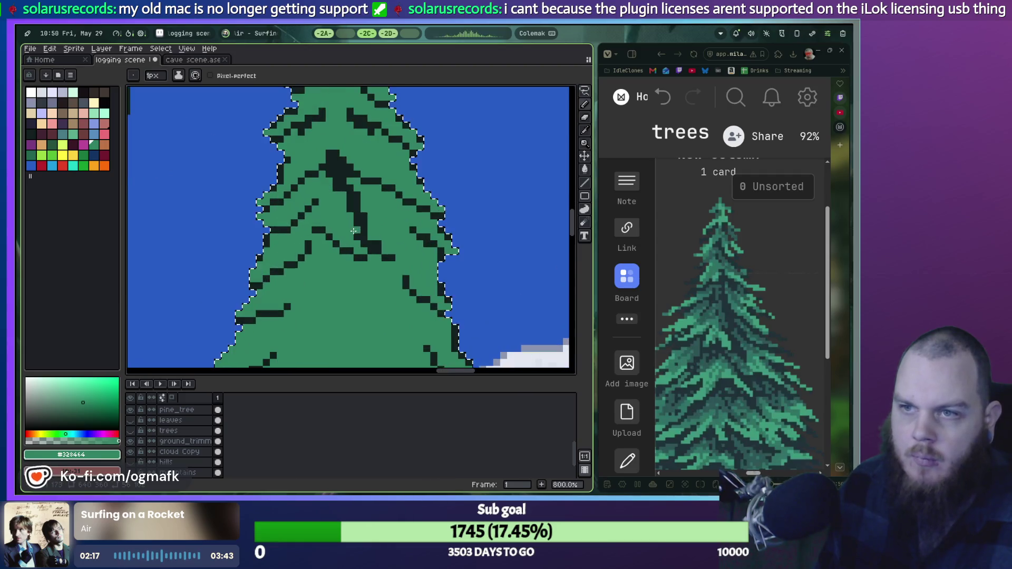
scroll(384, 220, "down", 2)
scroll(384, 220, "down", 1)
scroll(370, 216, "up", 3)
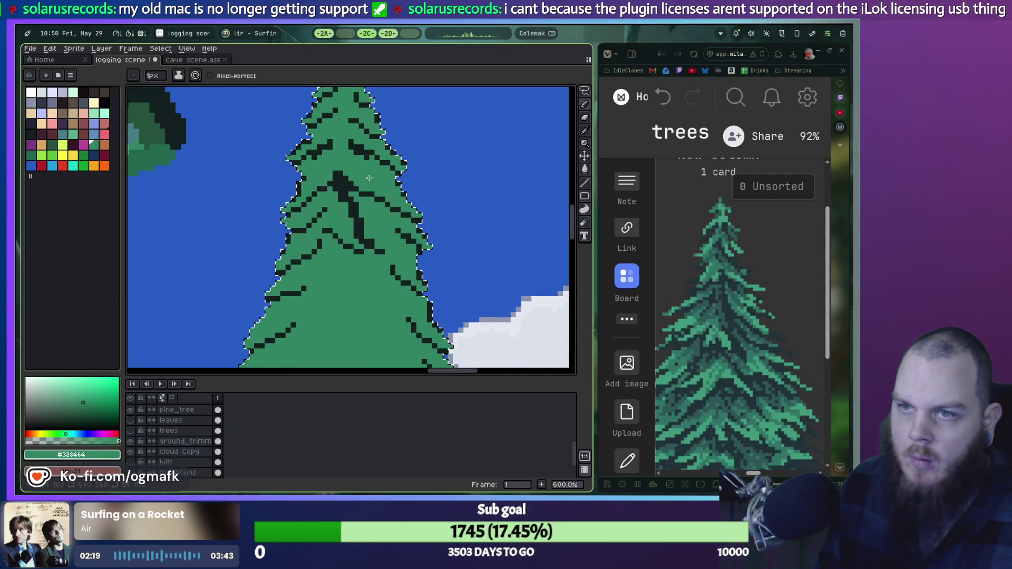
scroll(343, 209, "down", 1)
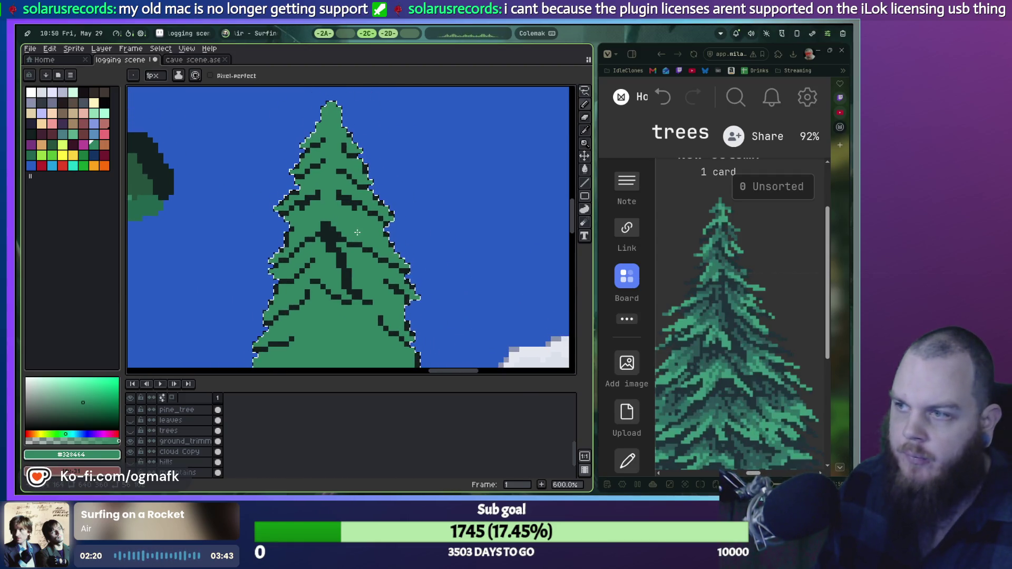
Eyedrop the dark branch colour and draw a diagonal branch stroke on the tree.
left_click(343, 204, "alt")
scroll(344, 210, "up", 4)
scroll(344, 212, "down", 1)
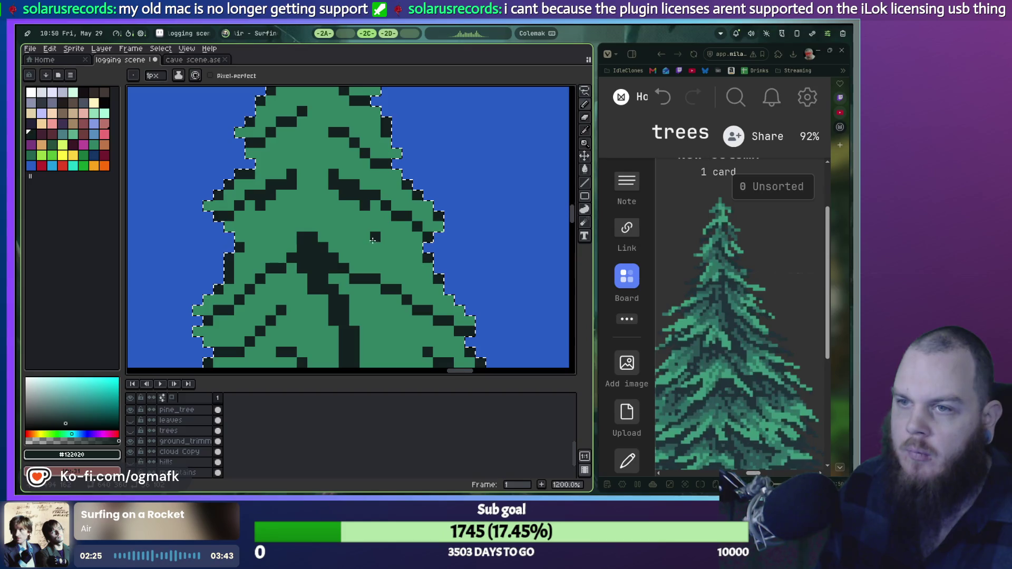
left_click_drag(344, 206, 371, 225)
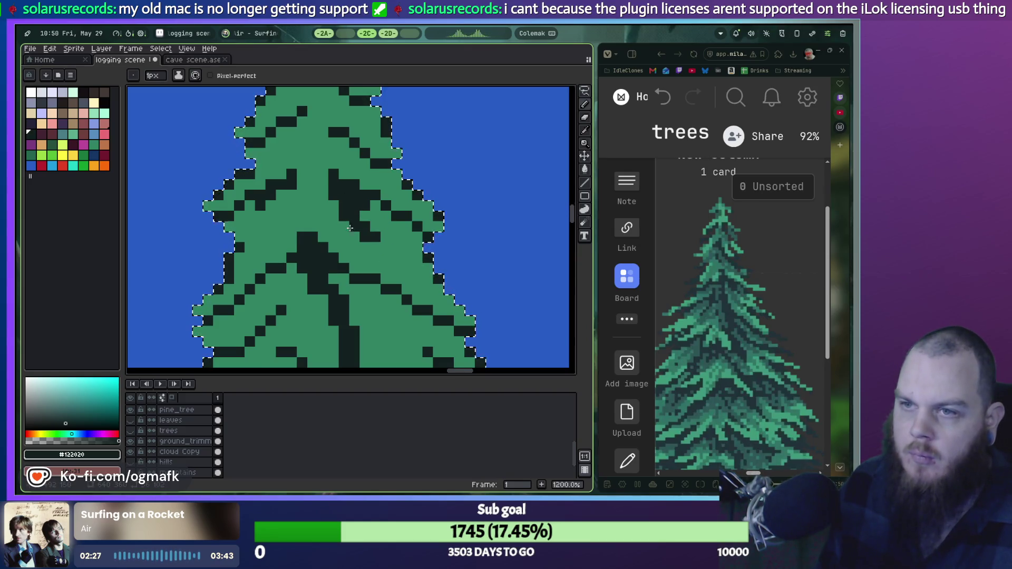
scroll(356, 250, "down", 3)
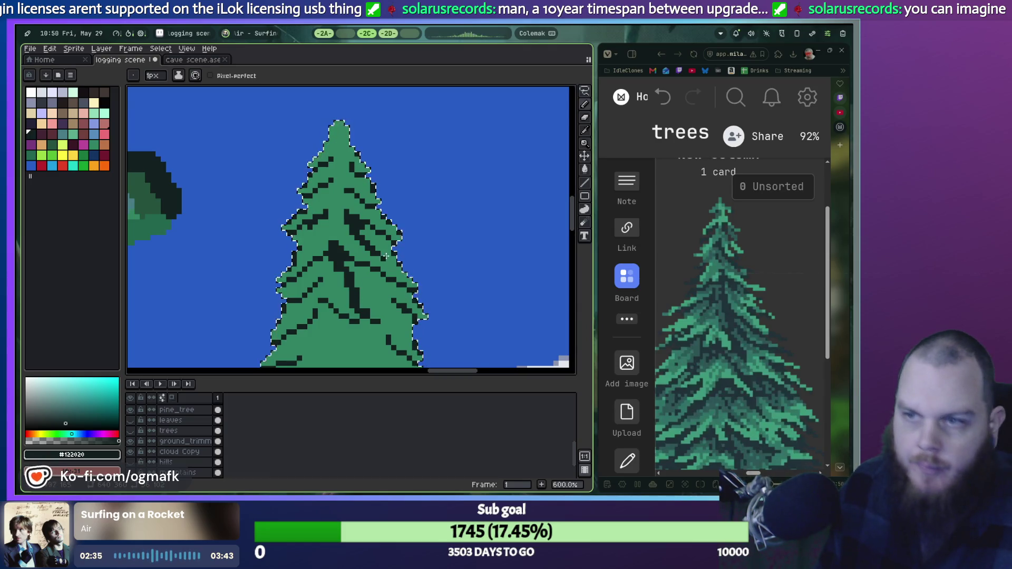
Undo the last three pencil strokes with Ctrl+Z.
key("ctrl+z")
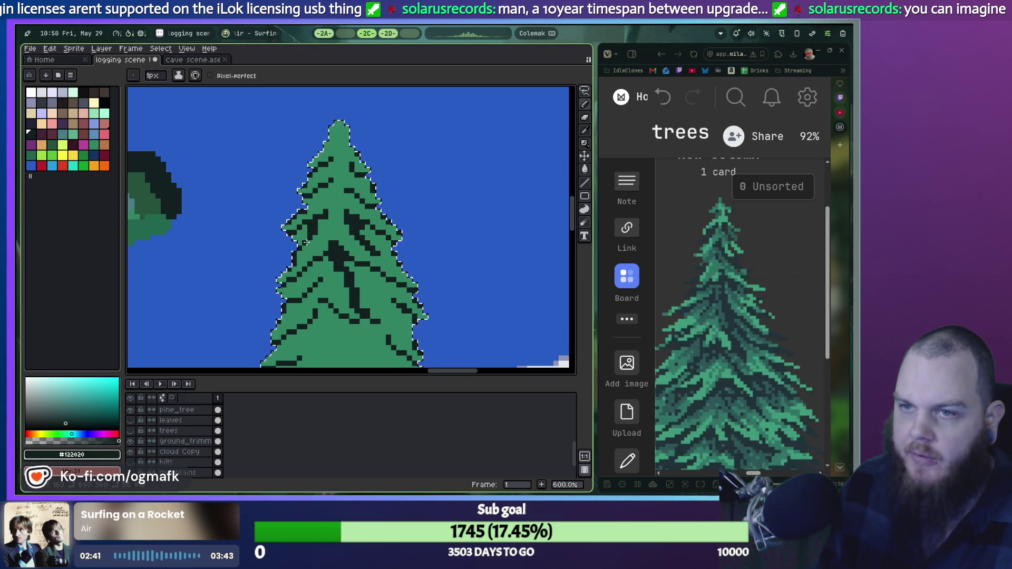
key("ctrl+z")
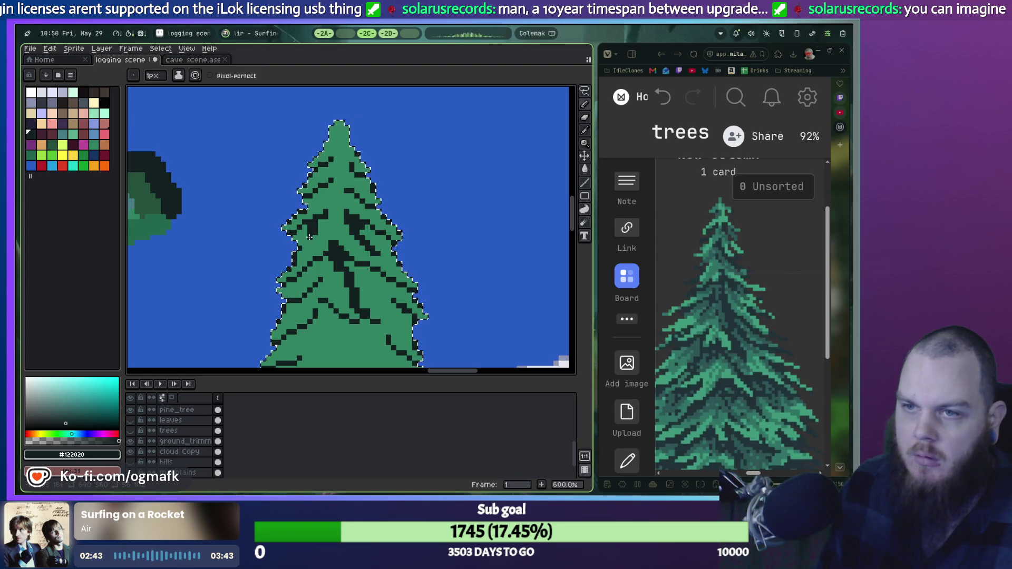
key("ctrl+z")
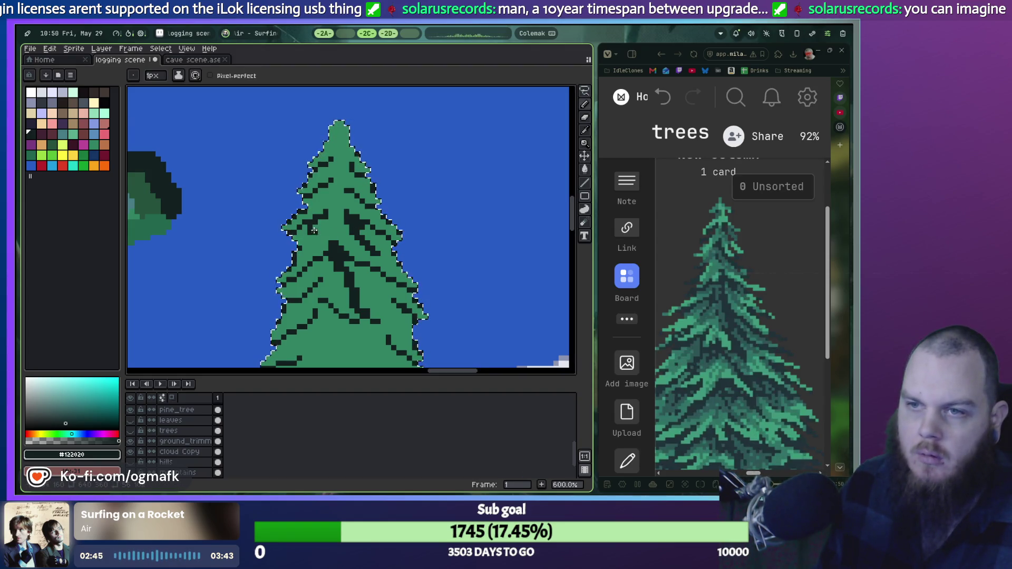
scroll(333, 227, "down", 2)
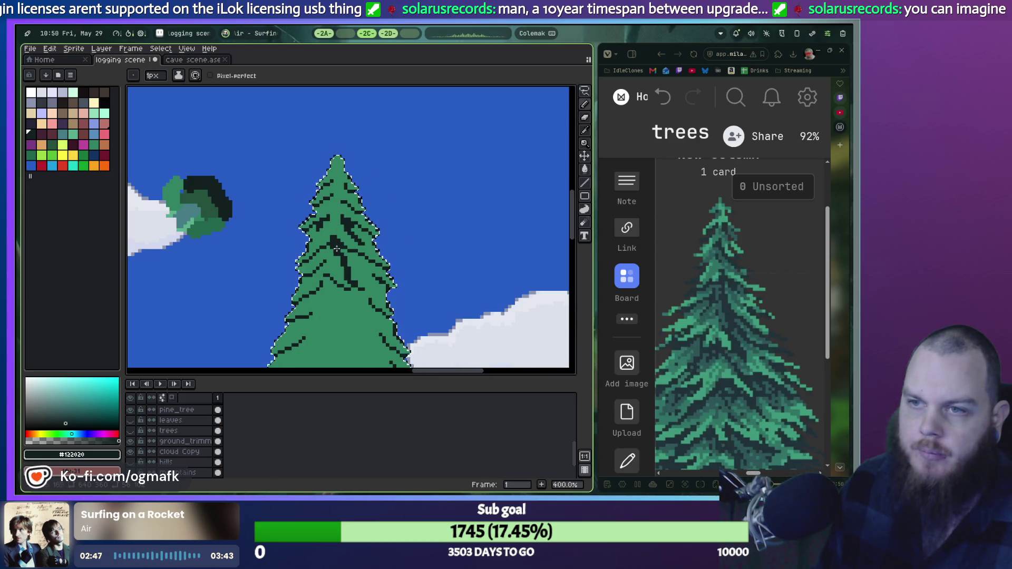
Undo two more pencil strokes on the pine.
key("ctrl+z")
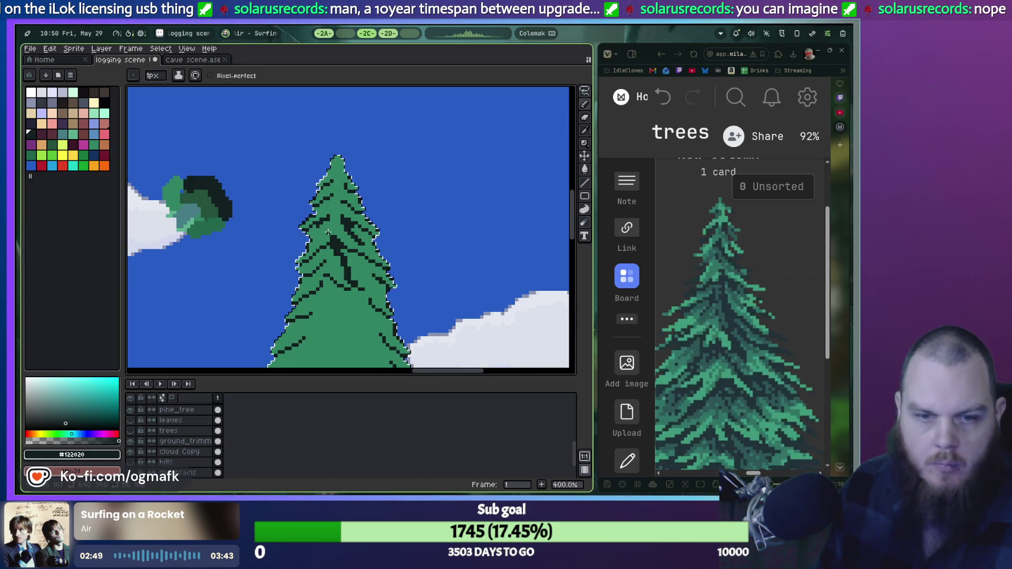
scroll(328, 232, "up", 3)
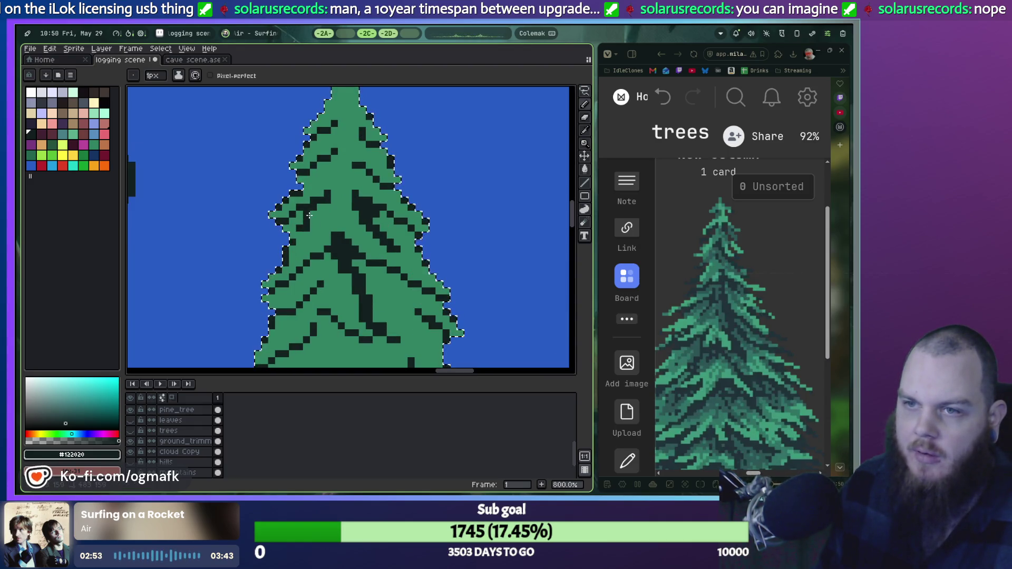
key("ctrl+z")
Draw and undo a short vertical mark, then redo to restore the upper branch cluster.
left_click_drag(304, 213, 305, 231)
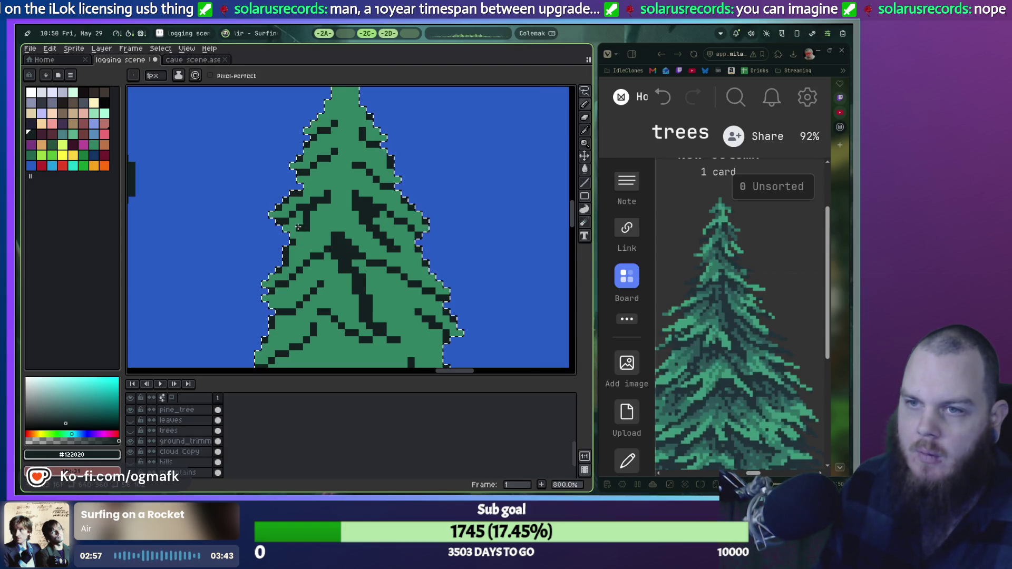
key("ctrl+z")
key("ctrl+y")
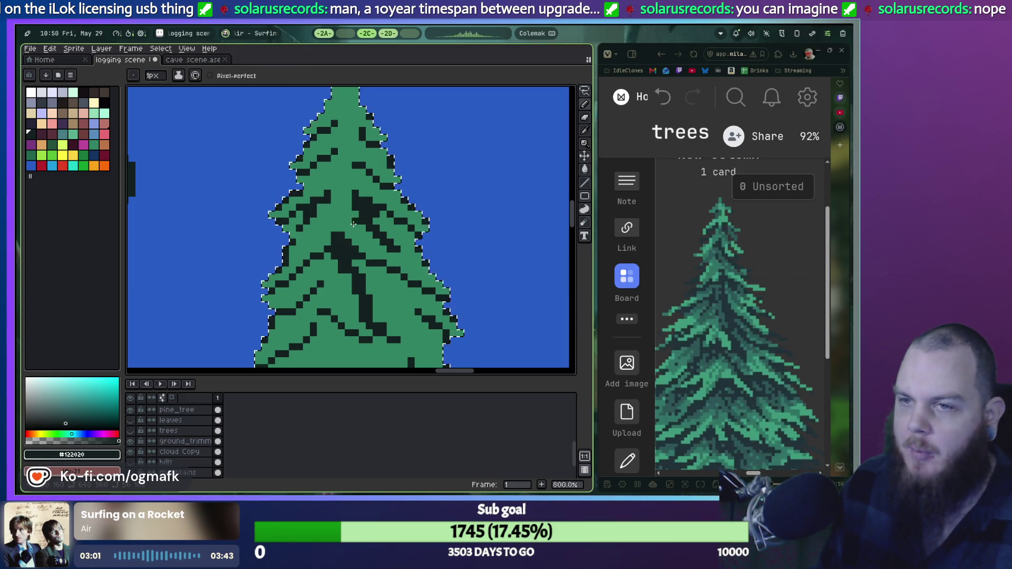
scroll(320, 209, "down", 2)
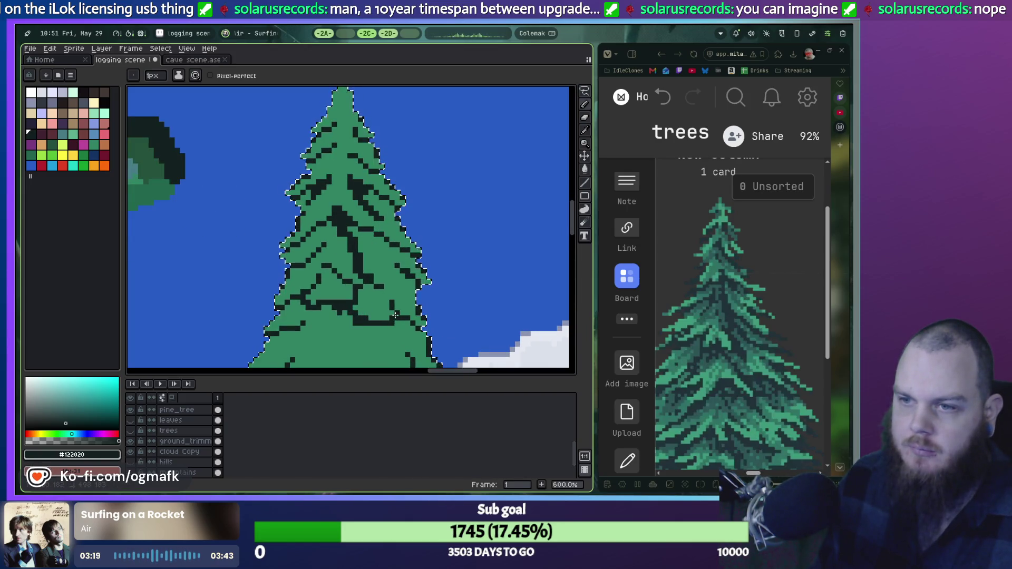
scroll(401, 282, "up", 1)
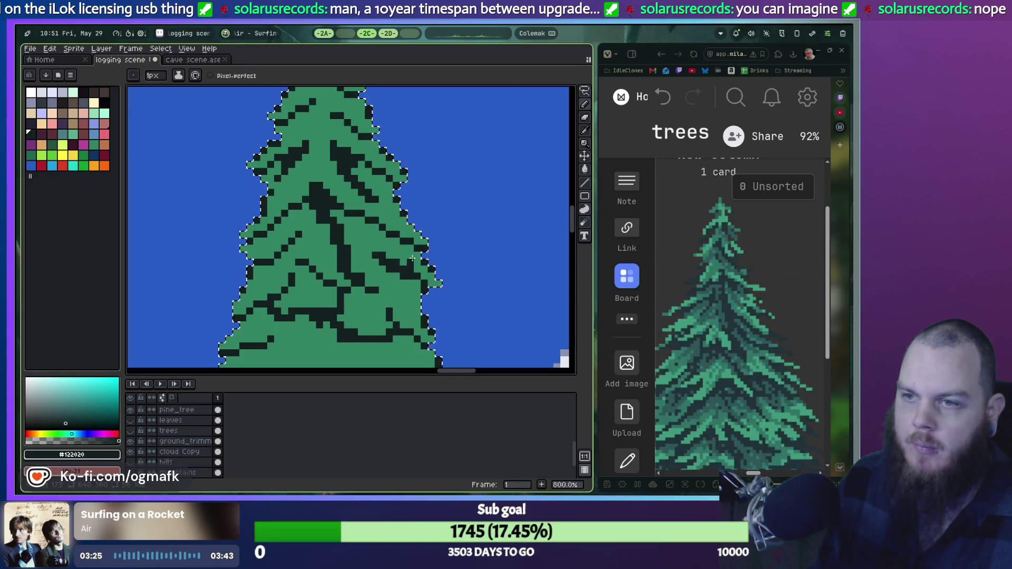
scroll(385, 279, "up", 3)
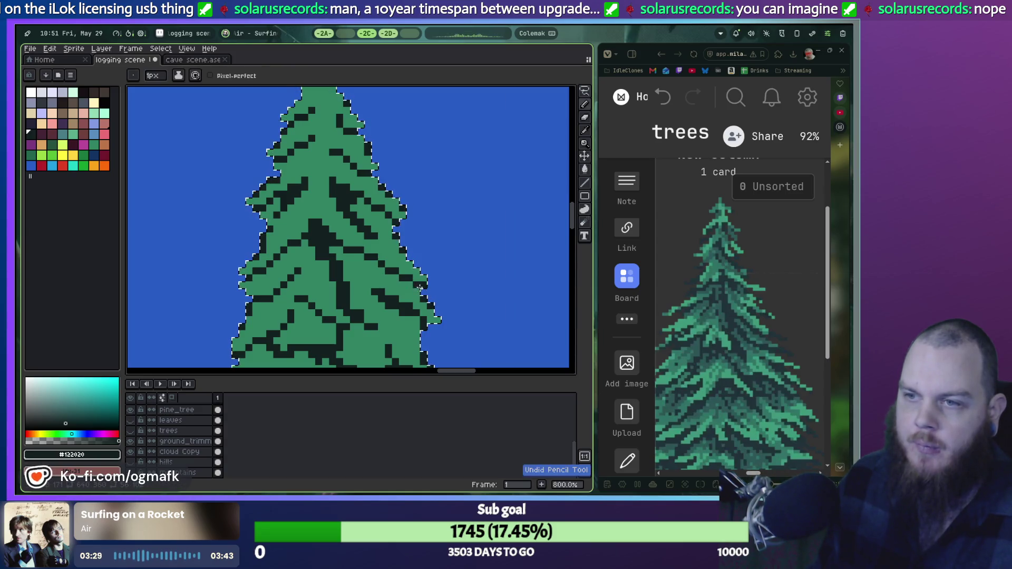
scroll(369, 284, "down", 2)
scroll(300, 289, "up", 2)
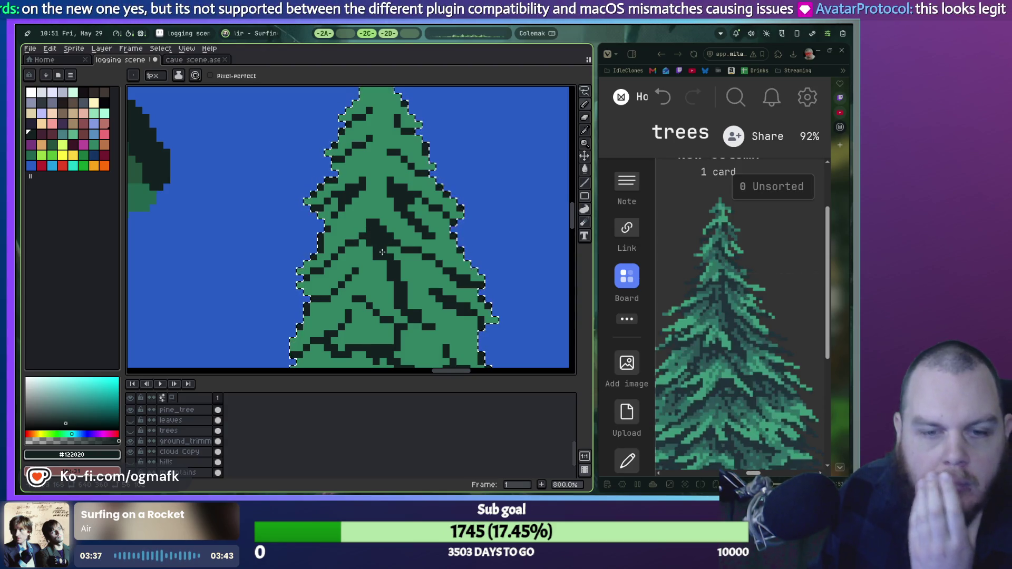
scroll(384, 251, "down", 4)
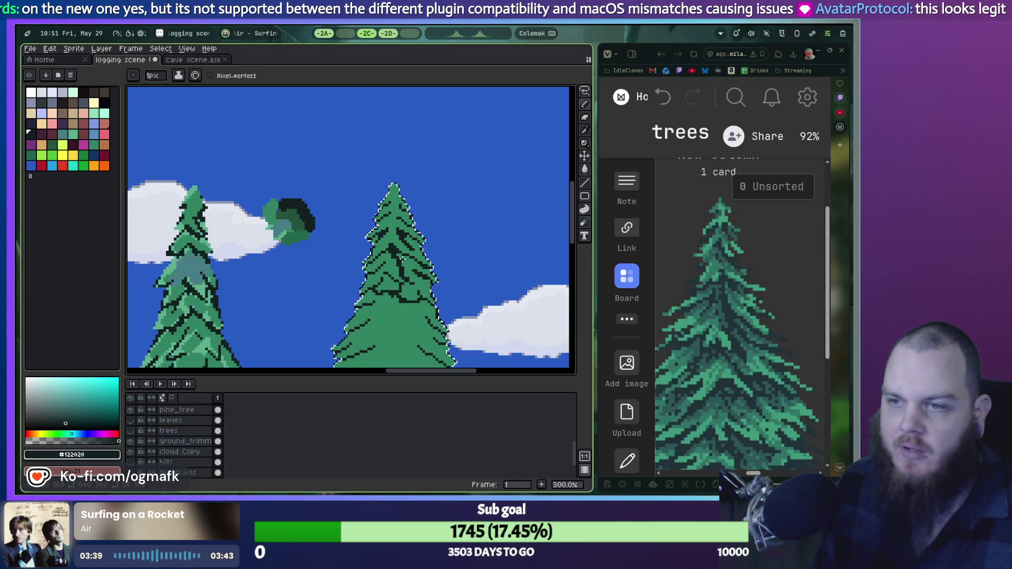
scroll(385, 267, "down", 2)
scroll(374, 268, "up", 2)
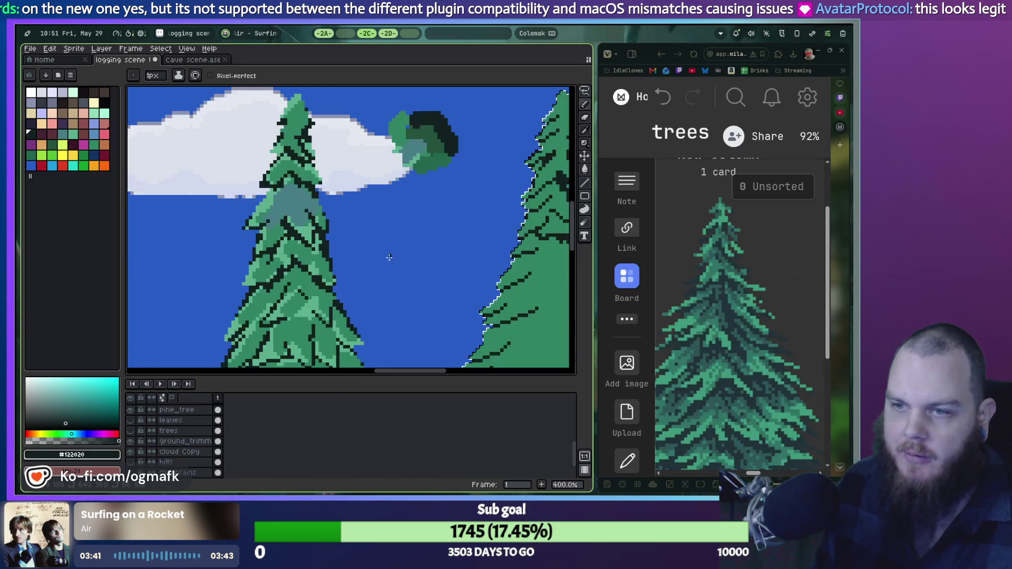
scroll(371, 267, "down", 2)
scroll(380, 248, "up", 2)
scroll(377, 250, "down", 1)
left_click_drag(375, 254, 226, 254)
scroll(310, 254, "up", 2)
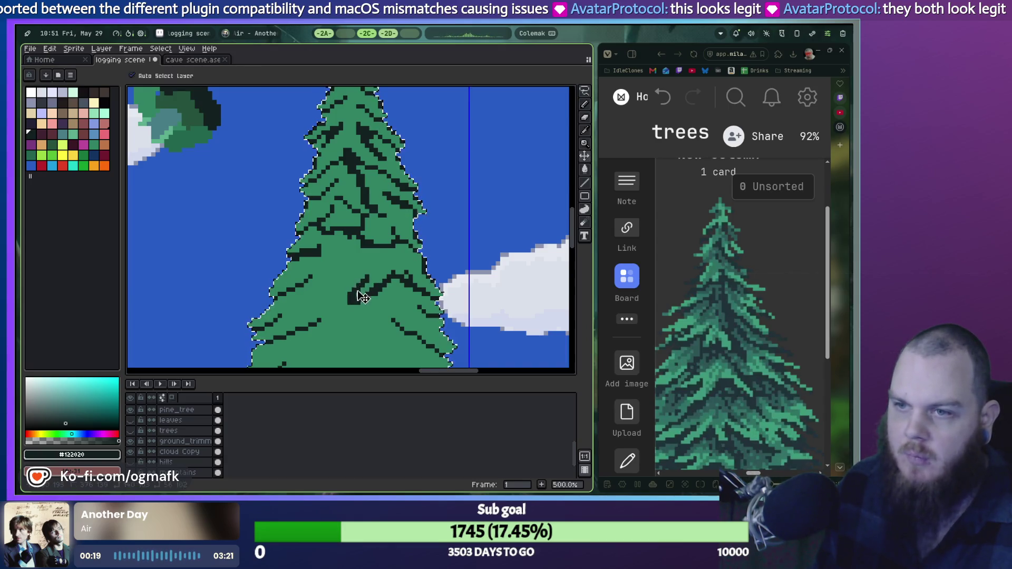
Redraw a branch as a steeper line and add a dark diagonal branch stroke on the pine.
mouse_move(352, 293)
left_mouse_down()
mouse_move(359, 278)
mouse_move(318, 293)
left_mouse_up()
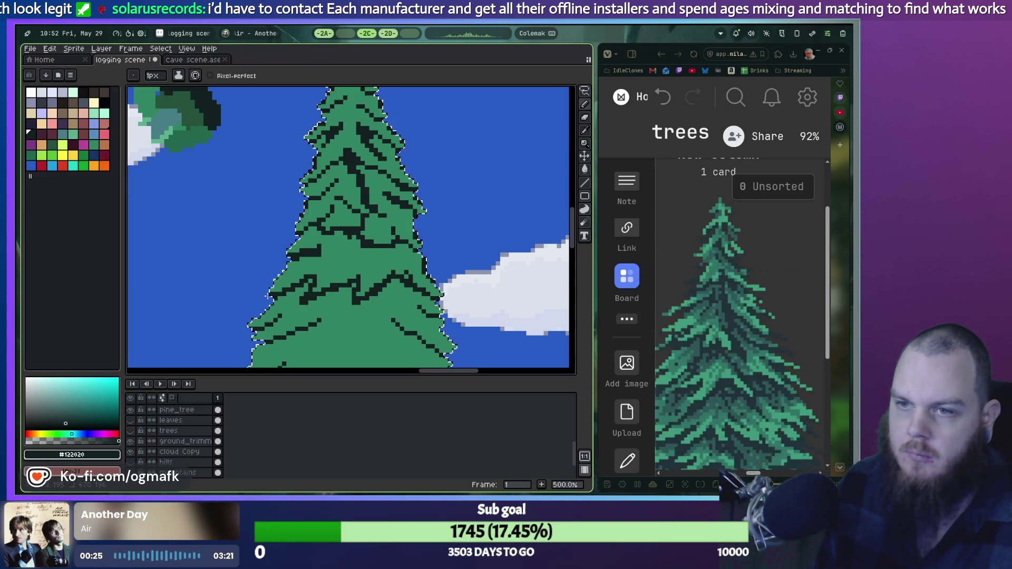
scroll(340, 256, "down", 1)
scroll(353, 252, "up", 2)
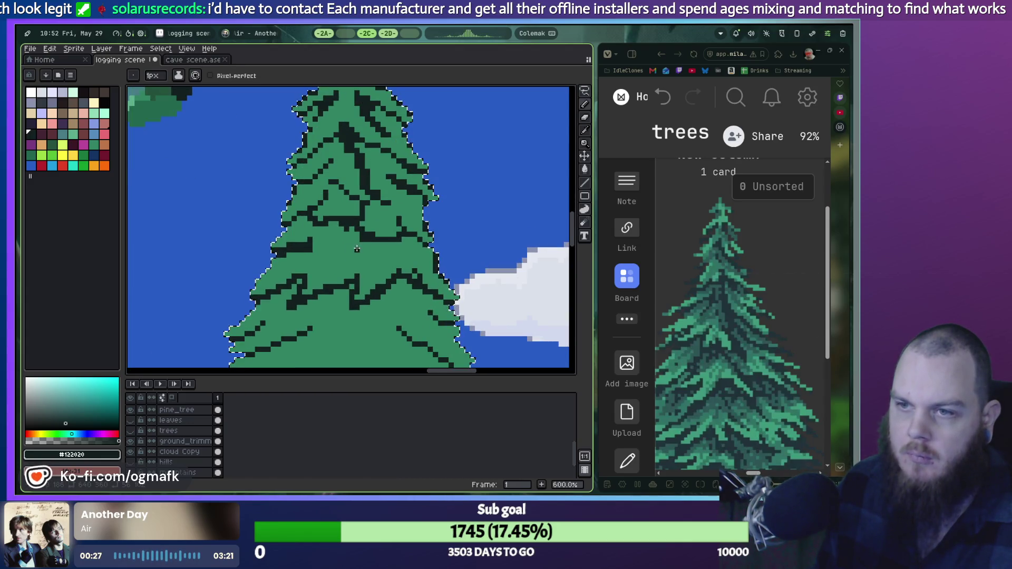
left_click_drag(321, 246, 358, 274)
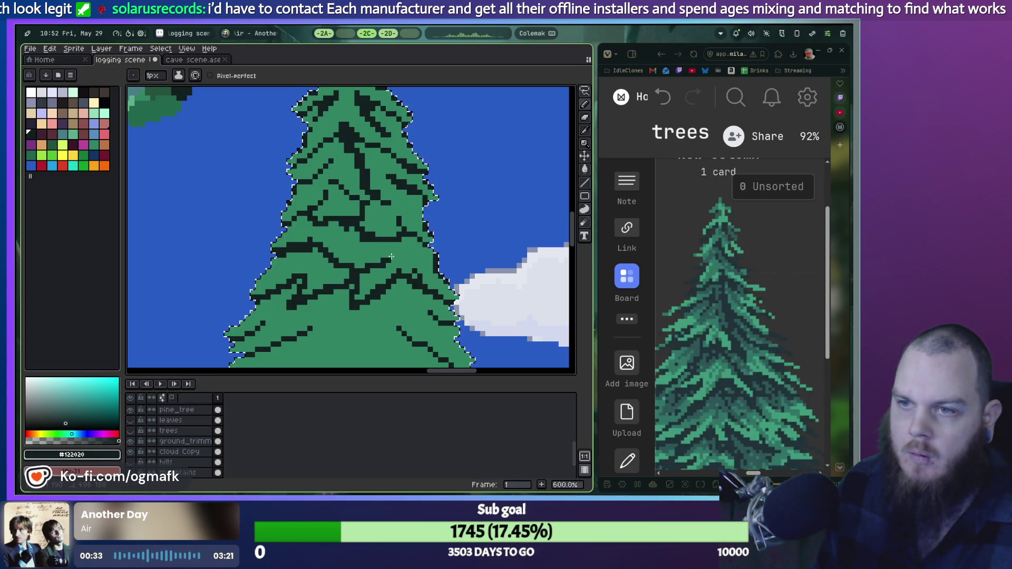
scroll(412, 252, "down", 3)
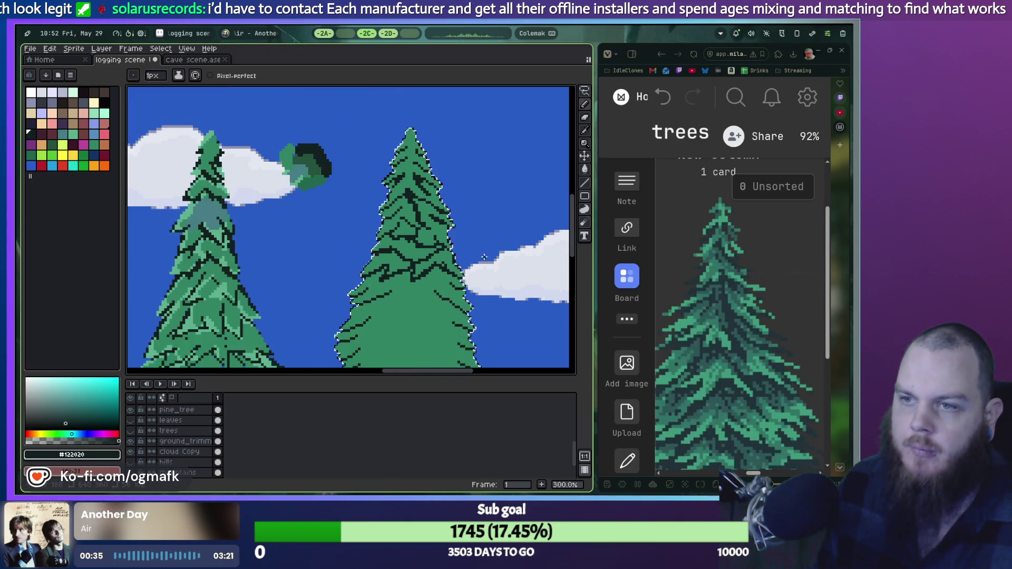
scroll(466, 246, "up", 1)
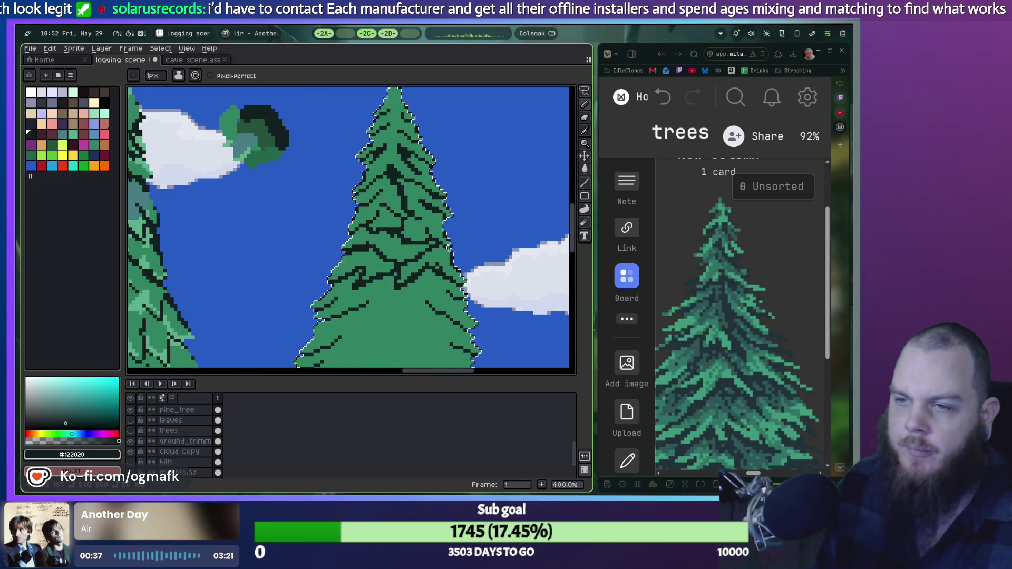
scroll(412, 274, "down", 1)
scroll(377, 294, "up", 2)
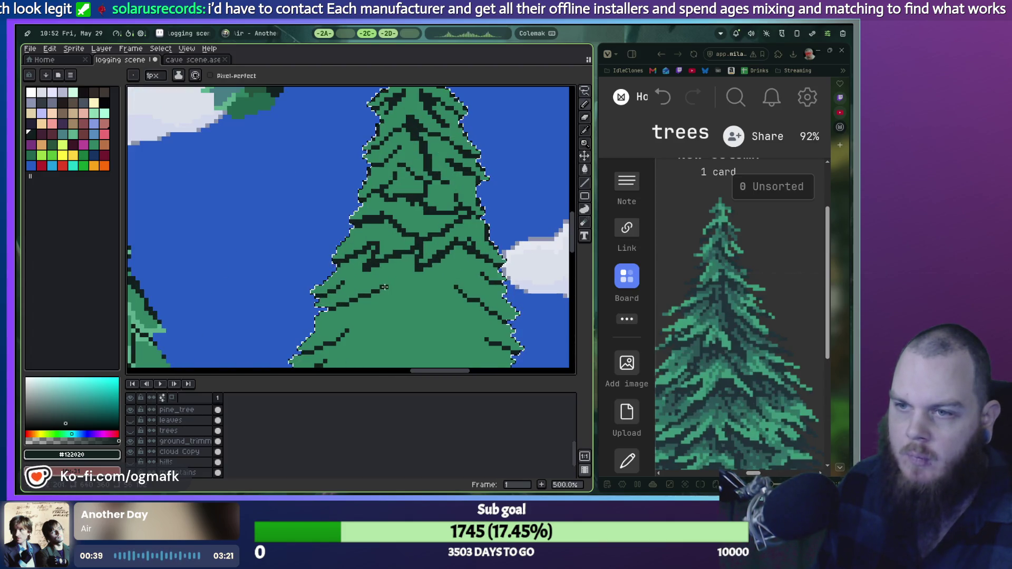
Check the lower part of the tree, then switch over to the Godot script editor.
key("v")
key("b")
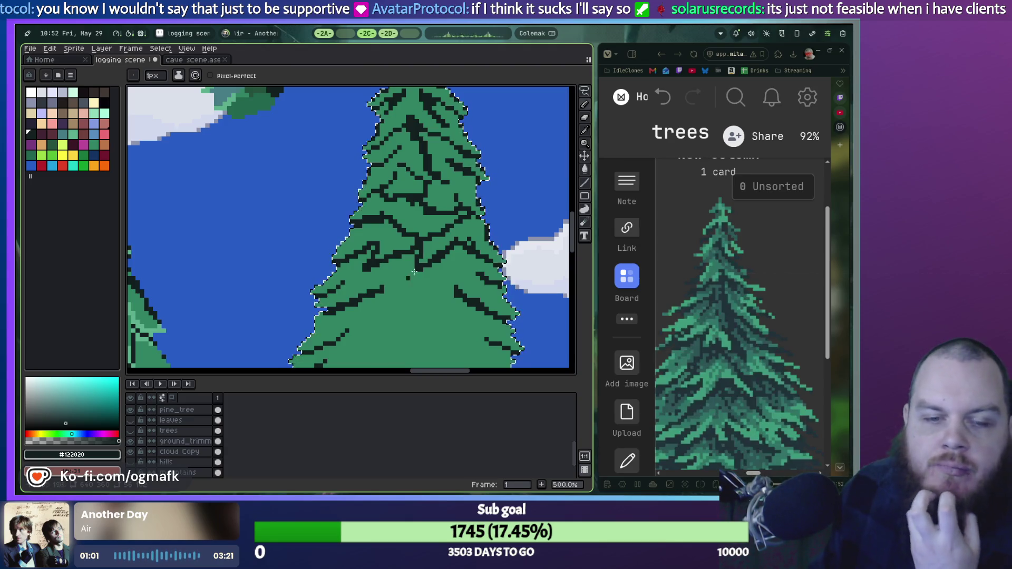
scroll(416, 276, "up", 1)
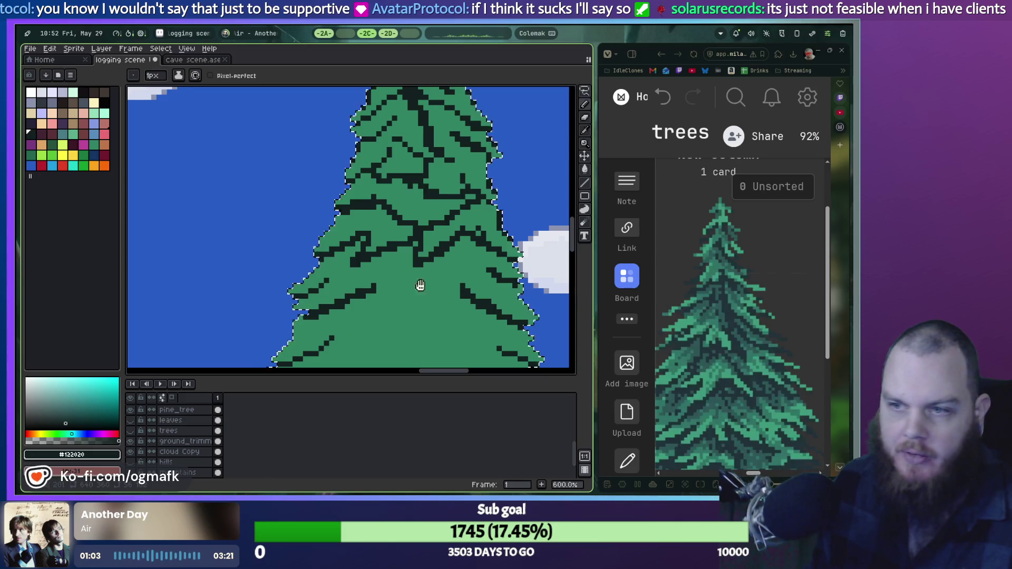
left_click_drag(421, 285, 362, 206)
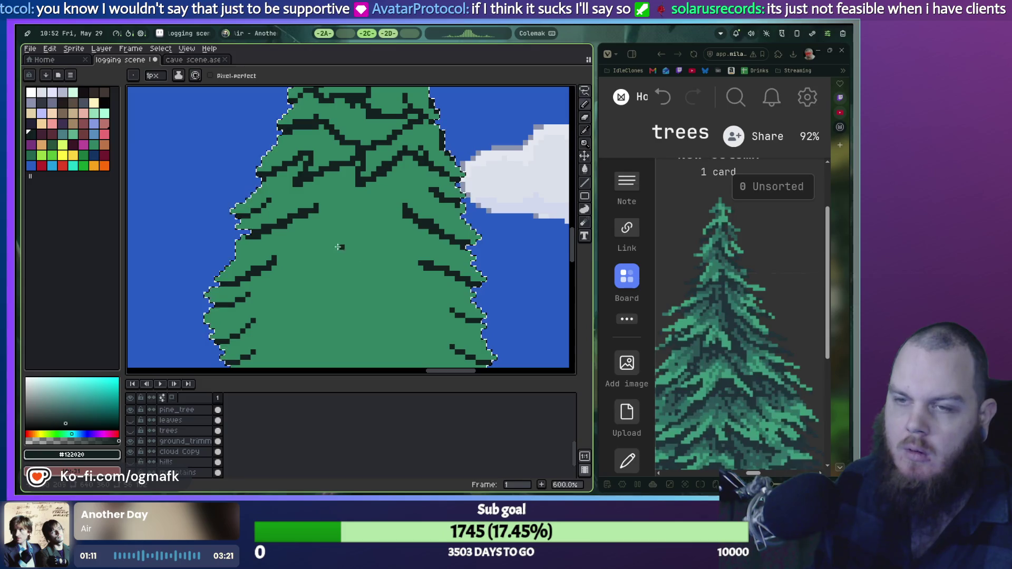
key("alt+Tab")
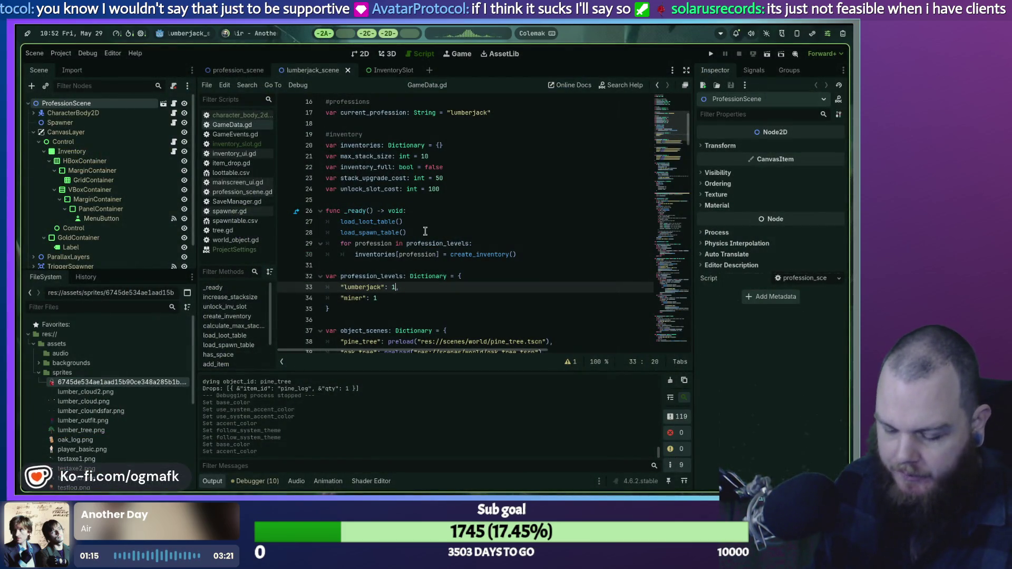
Run the game and buy a stack size increase in the inventory, dropping gold from 1000 to 950.
key("F5")
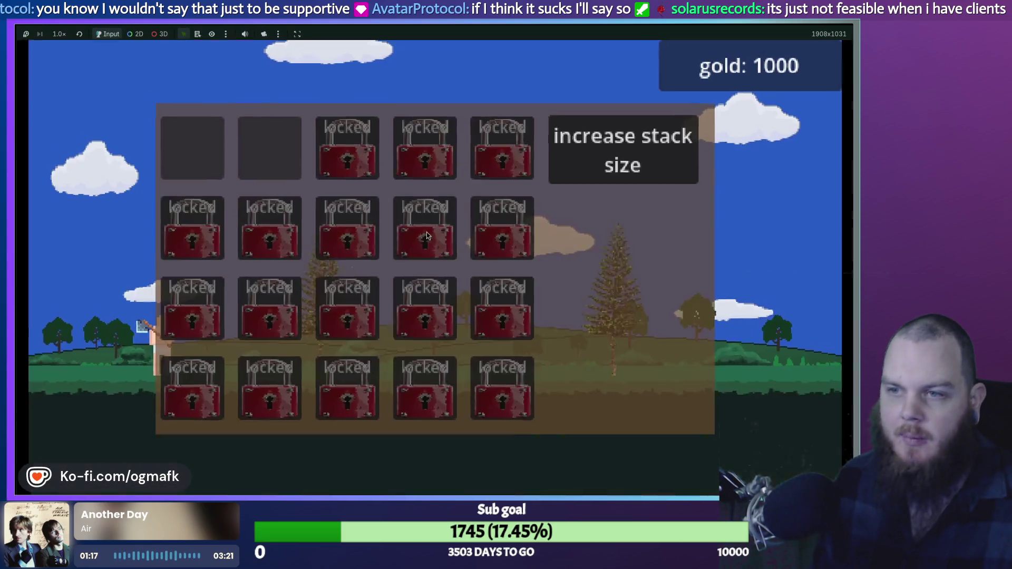
key("i")
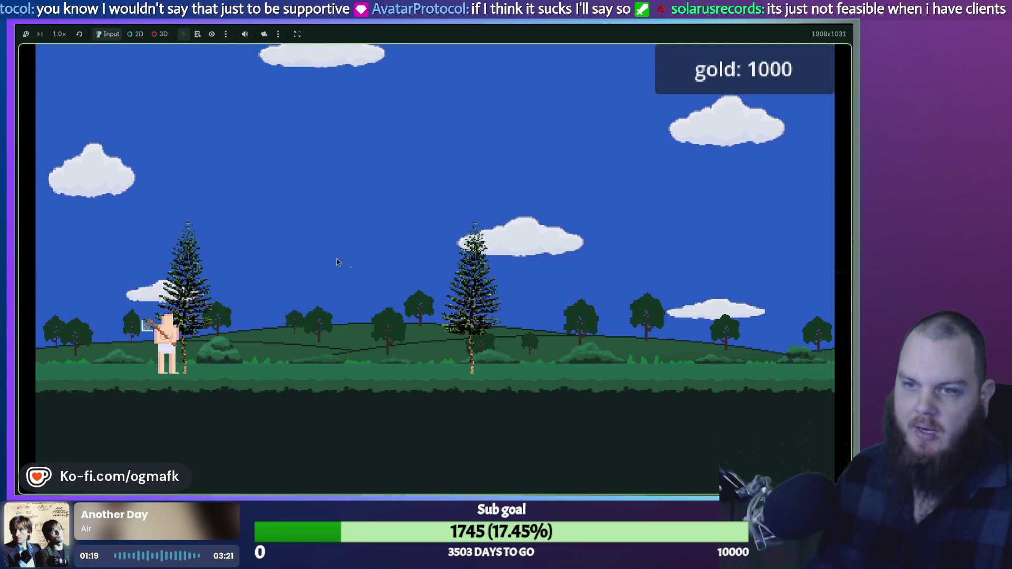
key("i")
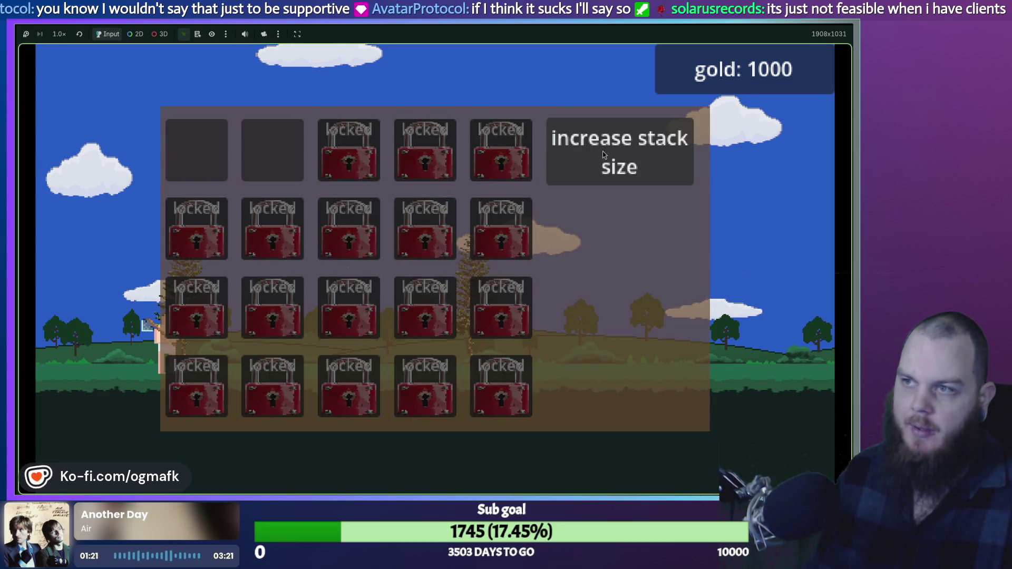
left_click(607, 166)
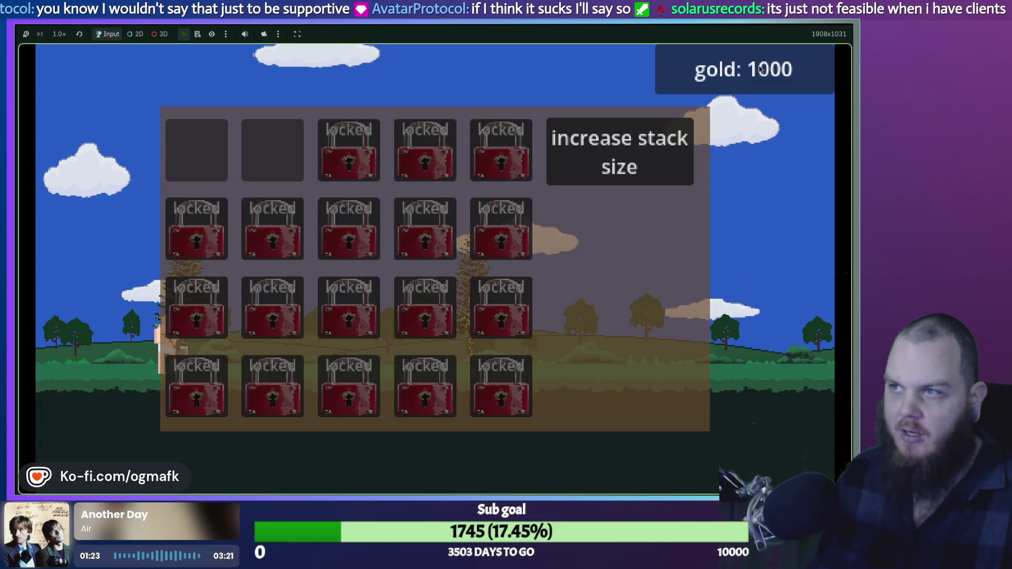
left_click(608, 163)
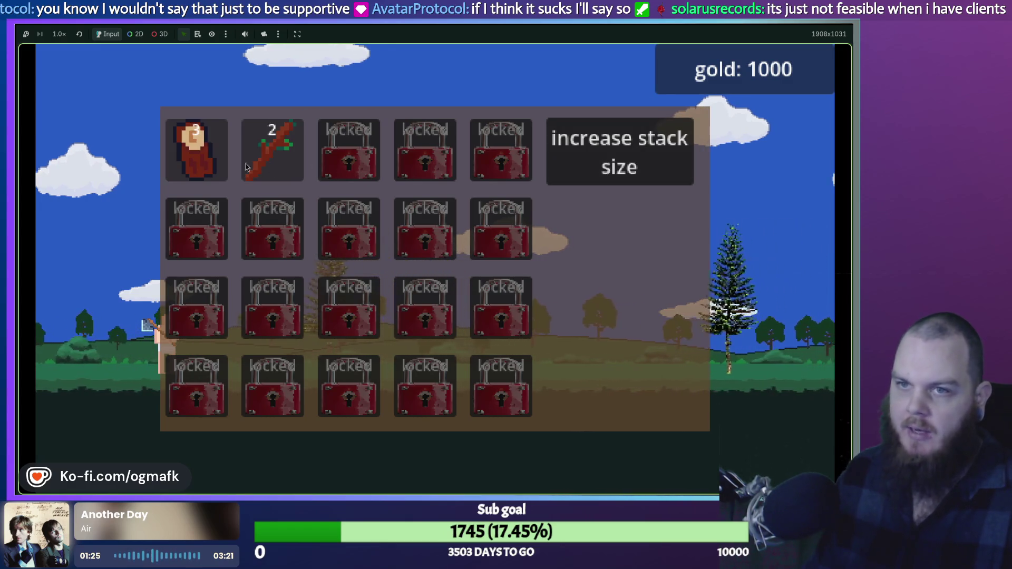
left_click(609, 157)
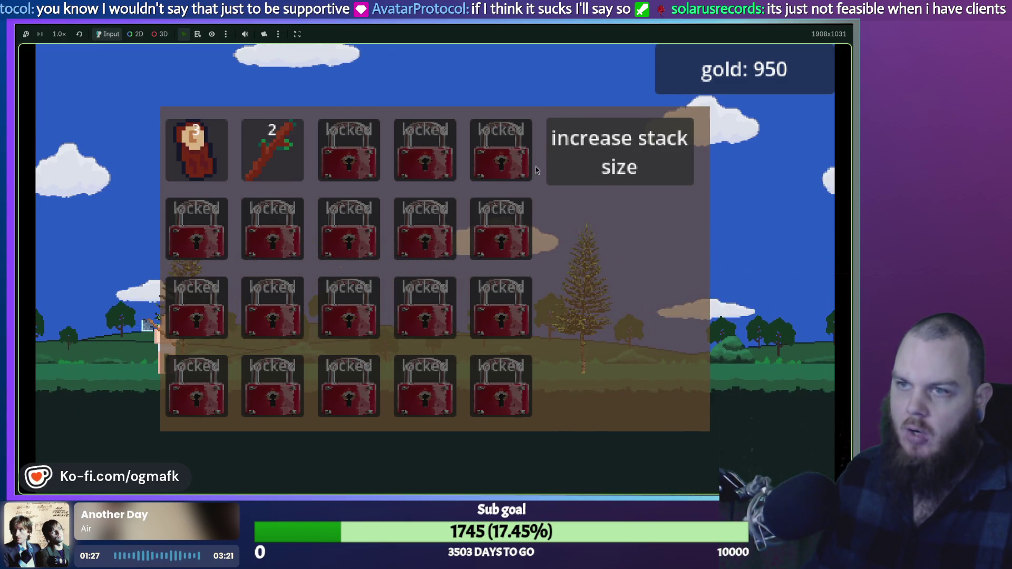
left_click(609, 158)
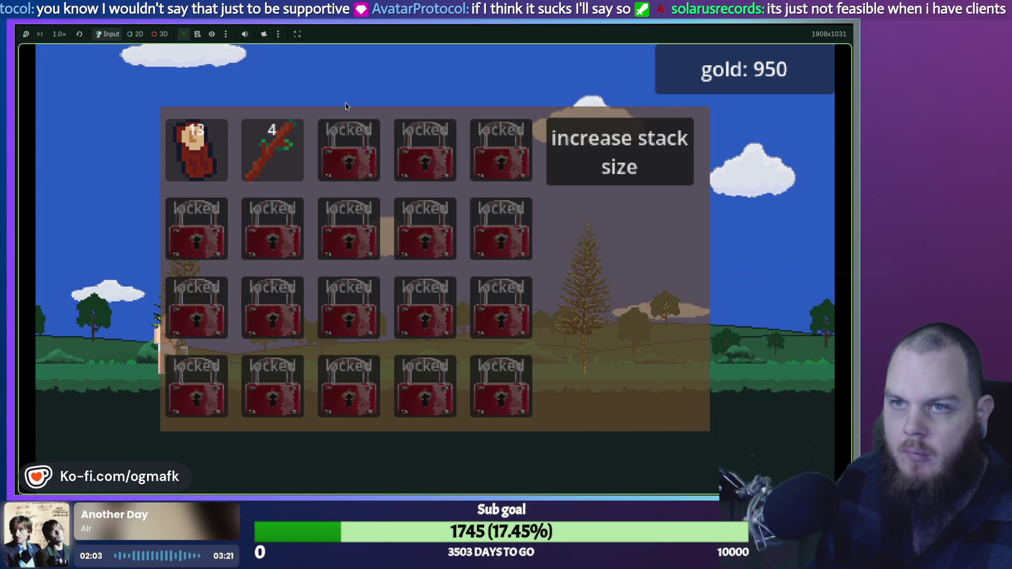
Close the inventory, stop the running game, and return to the Aseprite workspace.
key("i")
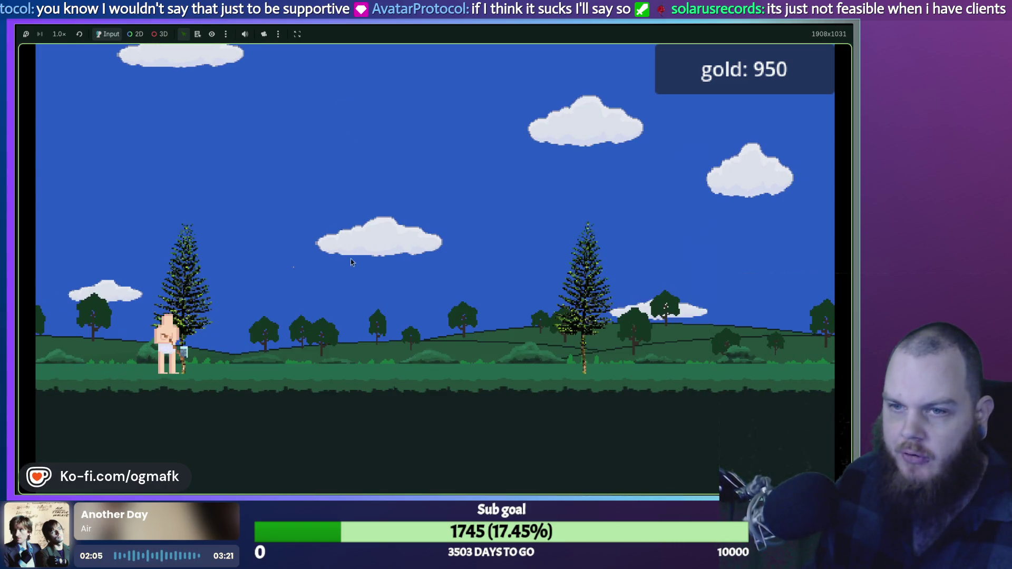
key("super+q")
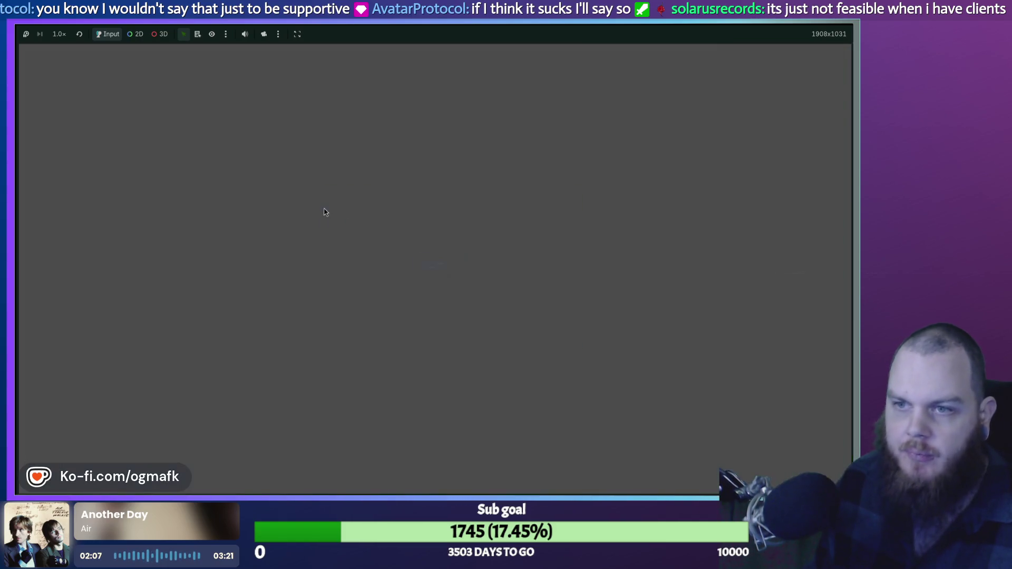
key("super")
key("Escape")
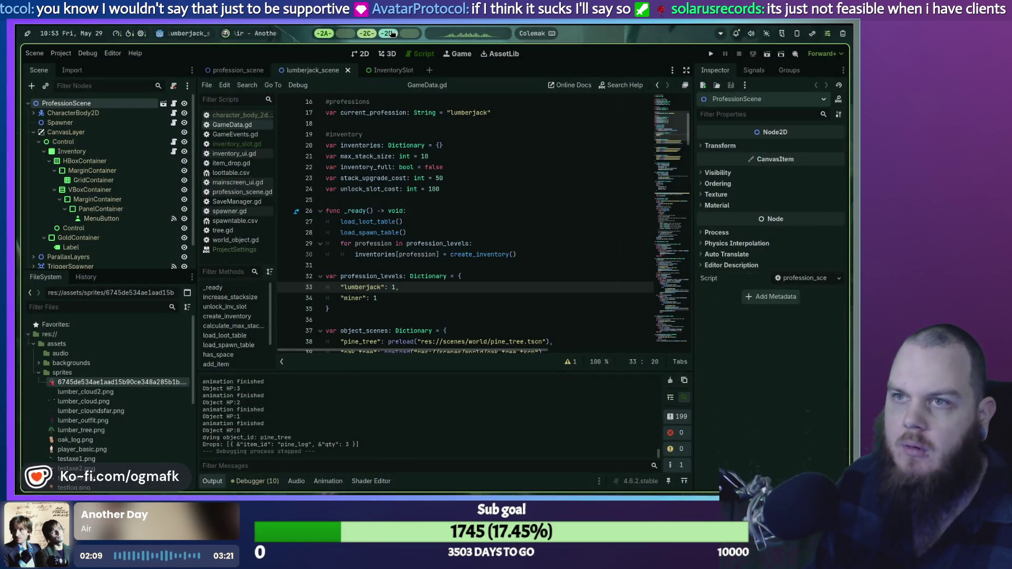
left_click(393, 33)
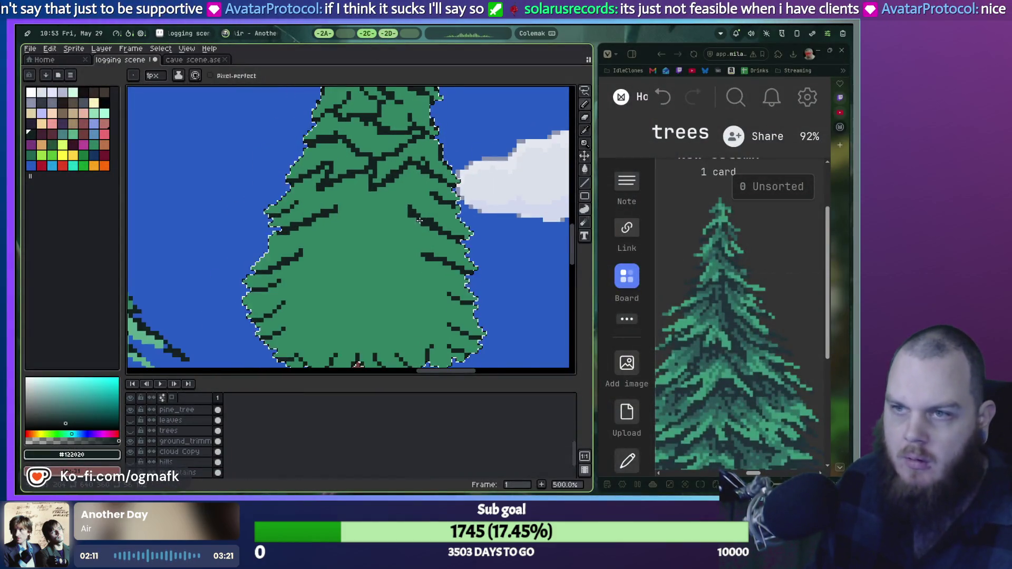
Add dark pixels beside the left and right lower branches, undoing the extended left stroke.
scroll(420, 220, "up", 2)
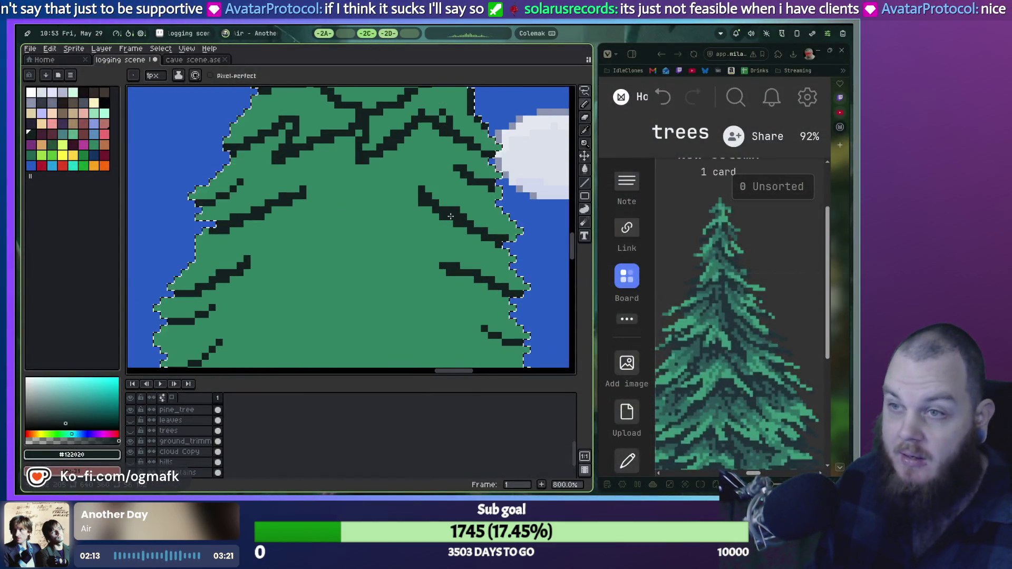
left_click_drag(495, 185, 469, 229)
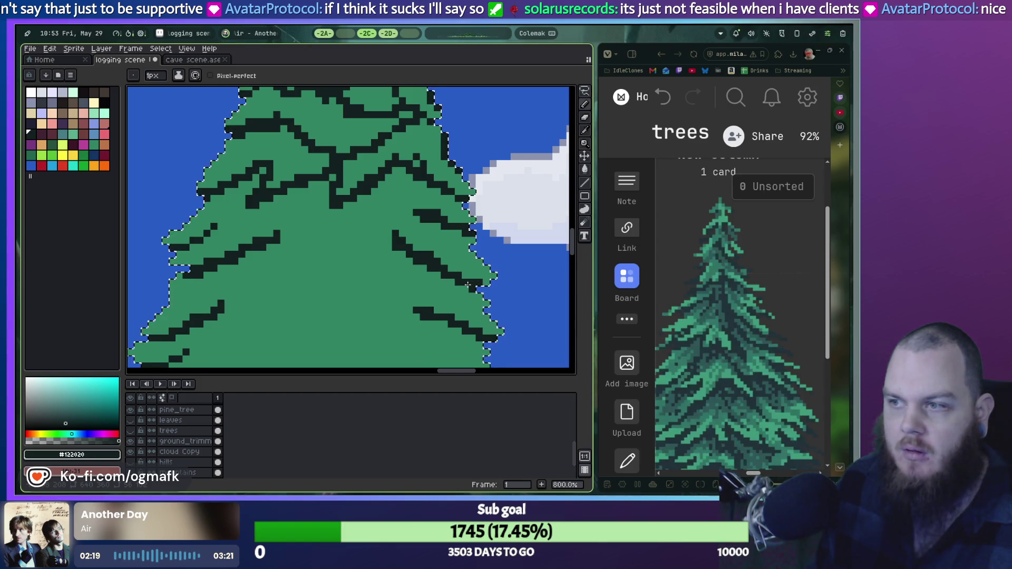
left_click(388, 248)
left_click(325, 248)
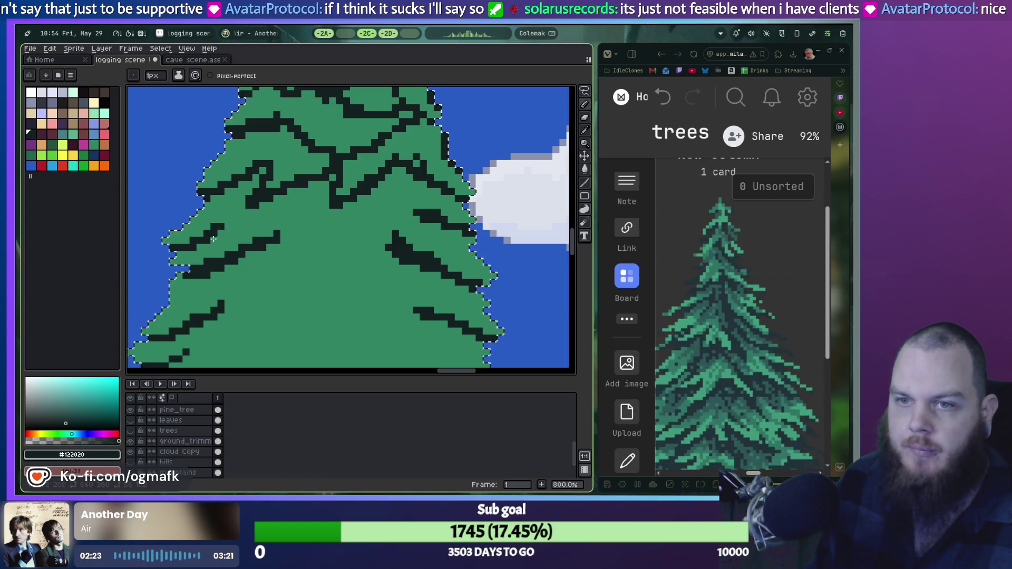
scroll(213, 240, "down", 2)
scroll(241, 226, "up", 2)
left_click_drag(261, 238, 268, 232)
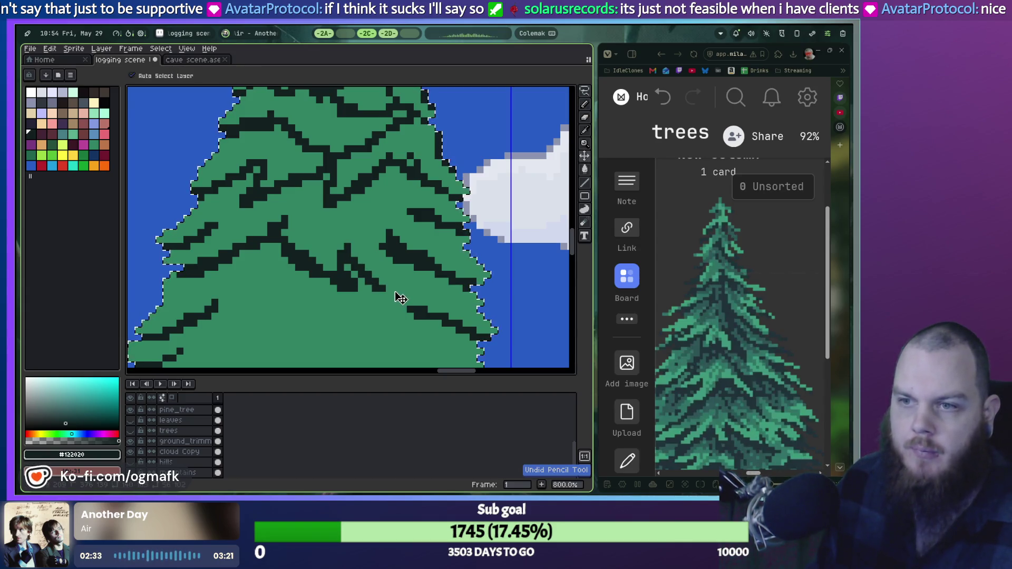
key("ctrl+z")
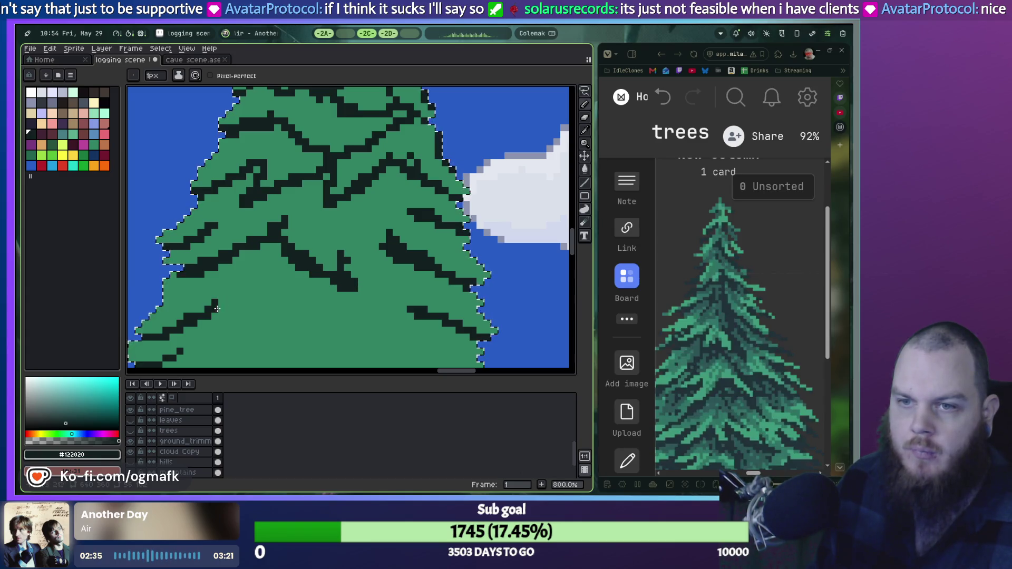
Thicken the dark outline on the tree's left edge, undo the rejected pixels, and reframe the pine.
mouse_move(217, 308)
left_mouse_down()
mouse_move(355, 240)
mouse_move(294, 279)
mouse_move(318, 261)
mouse_move(298, 264)
mouse_move(279, 247)
mouse_move(265, 268)
left_mouse_up()
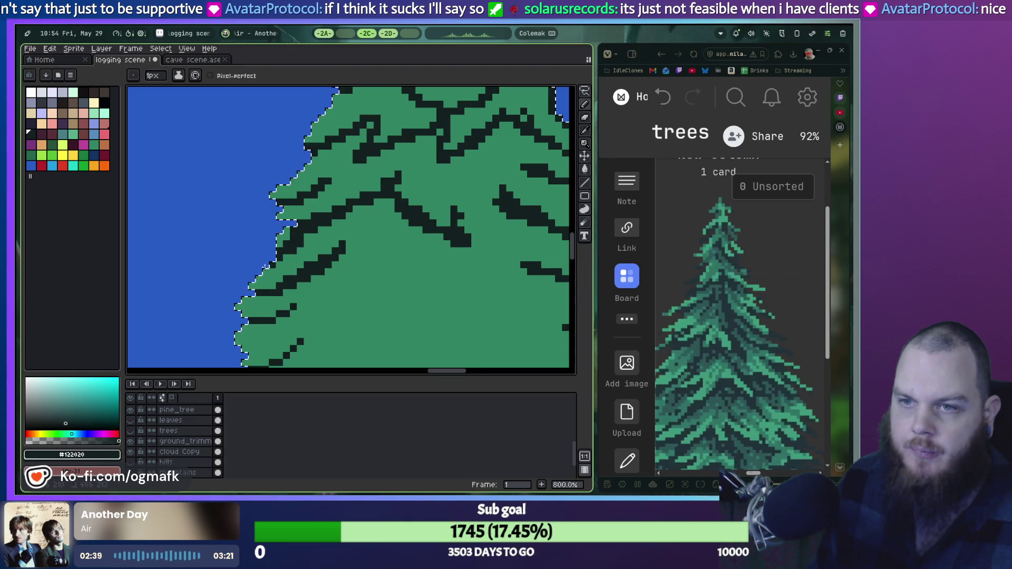
key("ctrl+z")
key("ctrl+z")
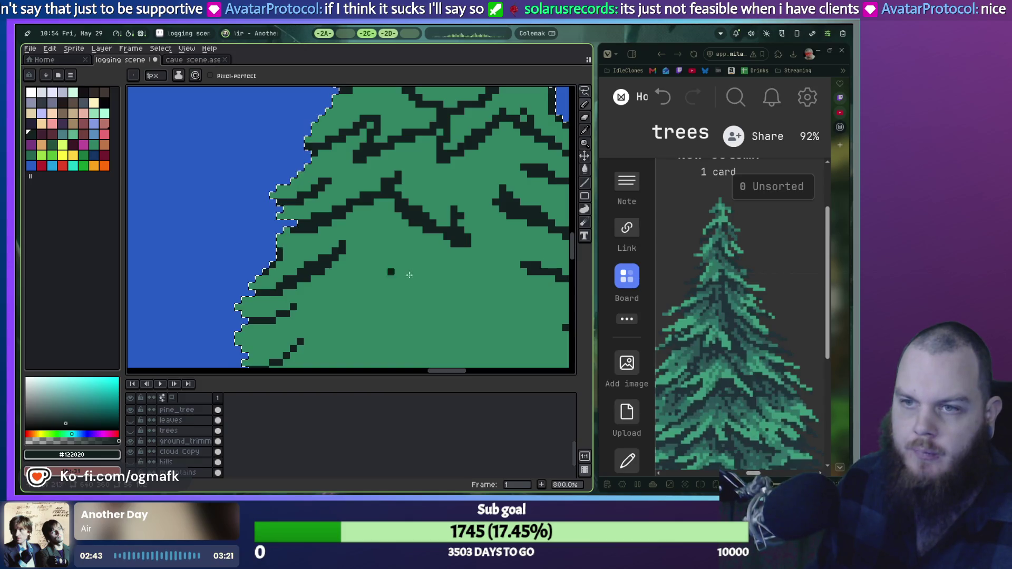
scroll(369, 253, "down", 2)
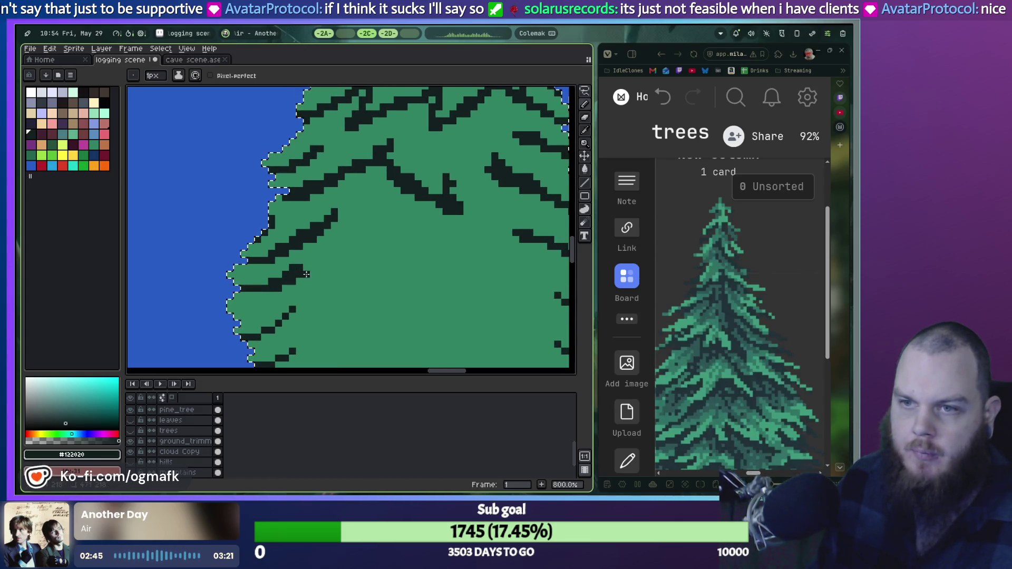
left_click_drag(276, 322, 298, 313)
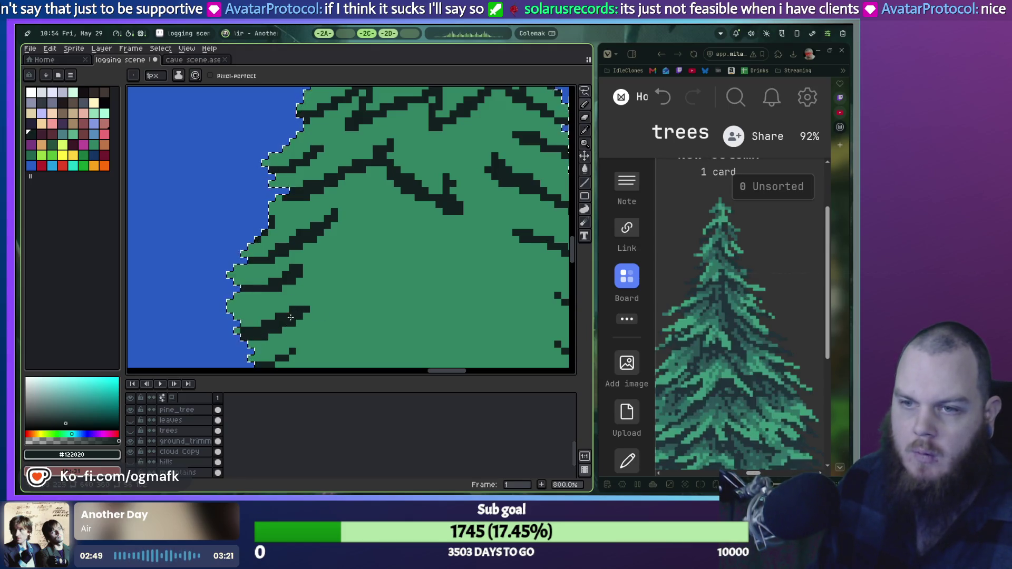
scroll(291, 317, "down", 5)
key("v")
key("ctrl+z")
key("b")
scroll(290, 316, "down", 2)
left_click_drag(459, 327, 303, 328)
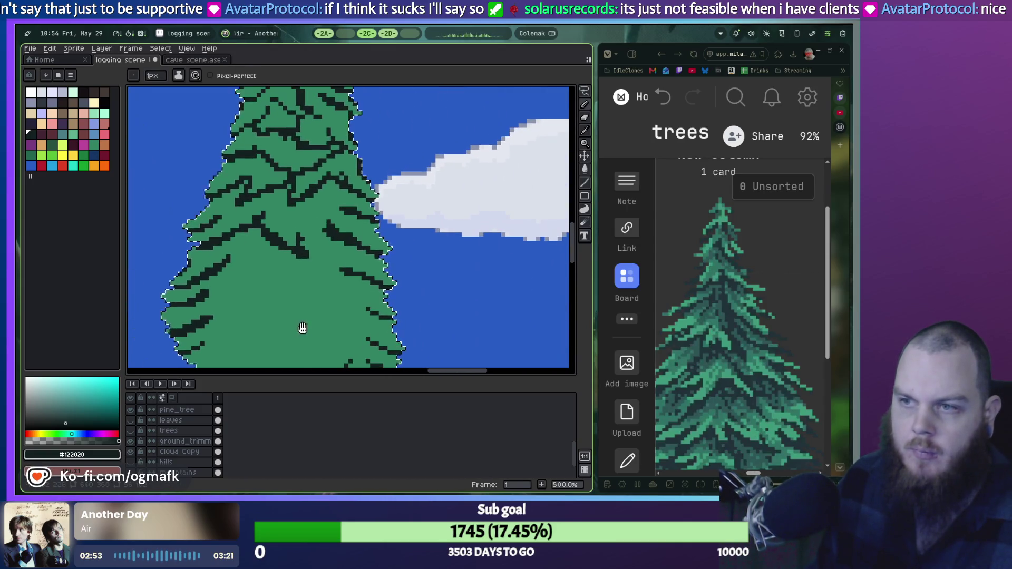
Undo the last stroke, then try a dark branch stroke on the left and undo it.
scroll(393, 313, "up", 2)
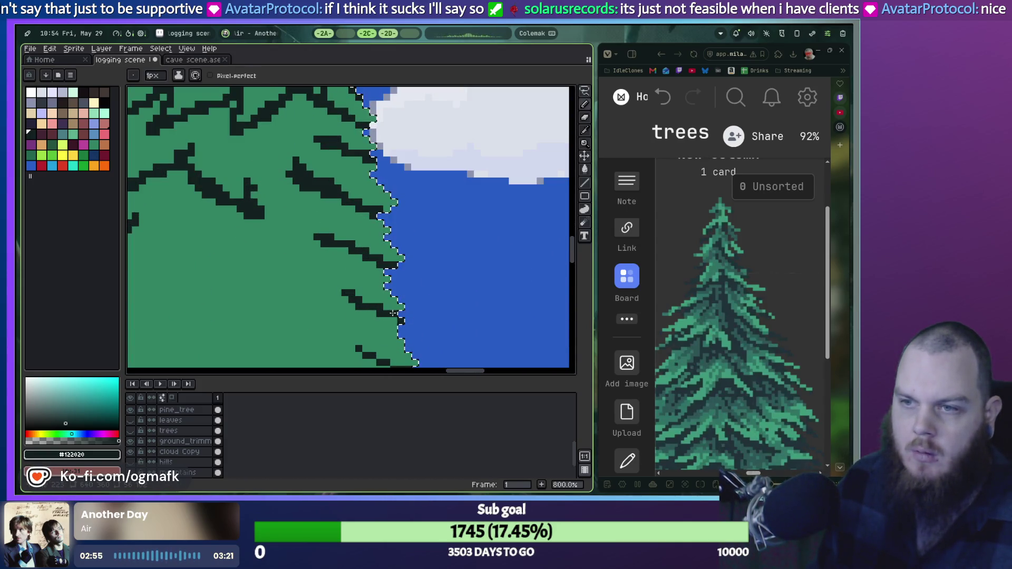
scroll(341, 253, "down", 2)
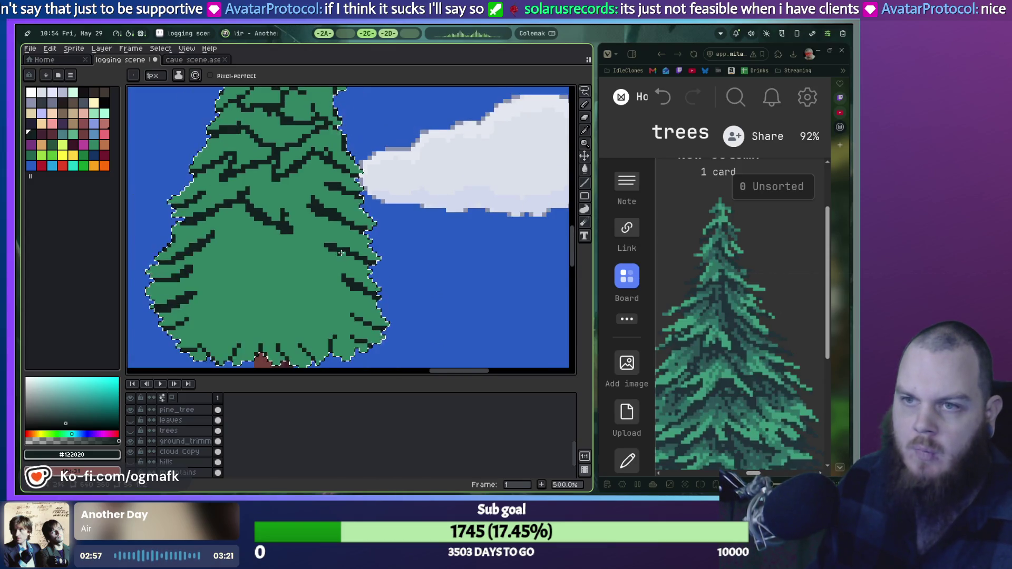
scroll(341, 253, "down", 3)
scroll(341, 253, "up", 3)
mouse_move(338, 129)
left_mouse_down()
mouse_move(389, 272)
mouse_move(390, 316)
mouse_move(390, 196)
left_mouse_up()
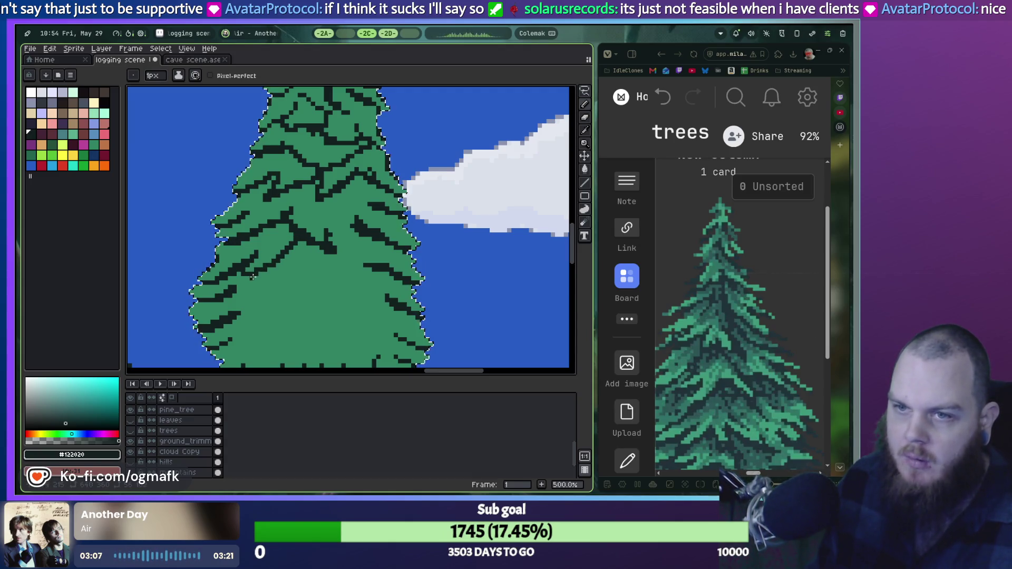
key("ctrl+z")
left_click_drag(255, 275, 311, 241)
key("ctrl+z")
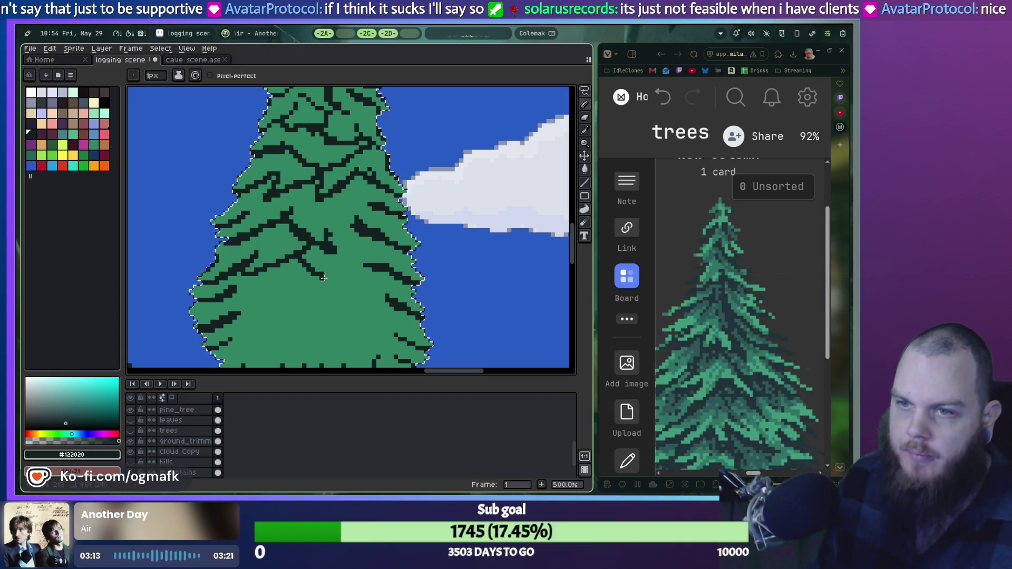
Try several short dark branch strokes in the tree's middle, undoing each one.
mouse_move(342, 285)
left_mouse_down()
mouse_move(351, 275)
mouse_move(330, 247)
left_mouse_up()
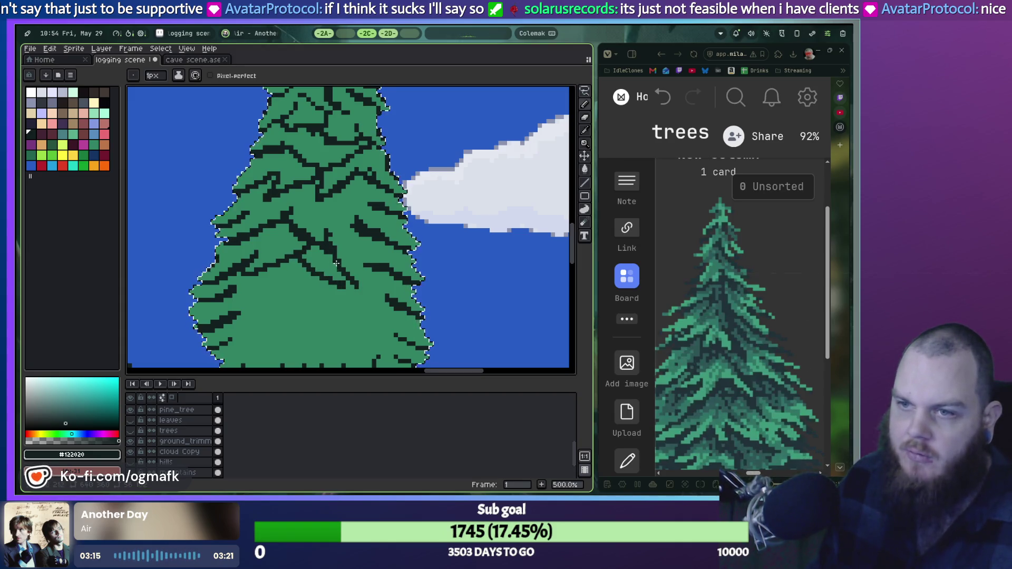
key("ctrl+z")
left_click_drag(349, 288, 330, 249)
key("ctrl+z")
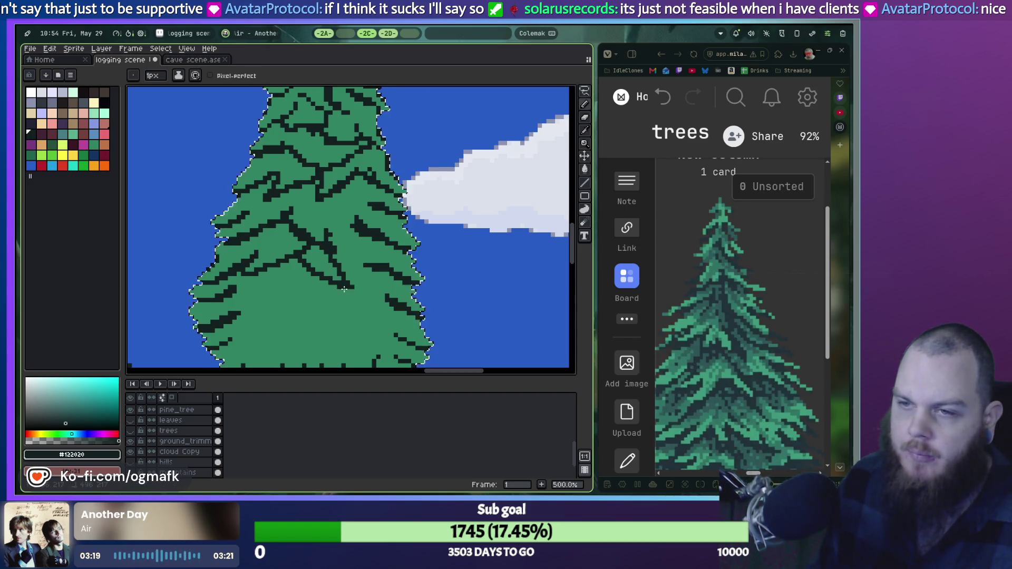
left_click_drag(358, 273, 345, 291)
key("ctrl+z")
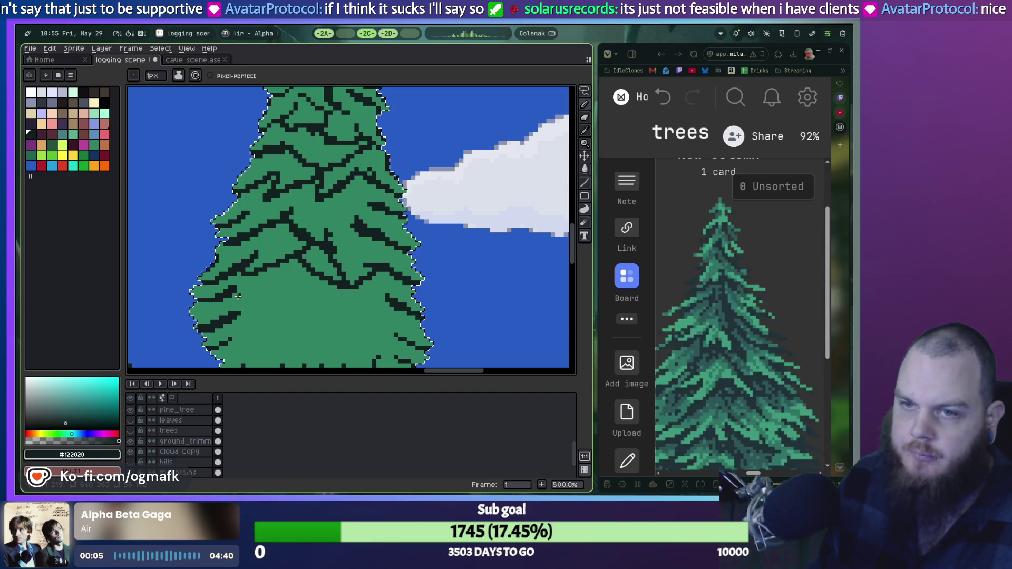
Remove small dark pixels on the left branches and draw an up-right dark stroke there.
key("ctrl+z")
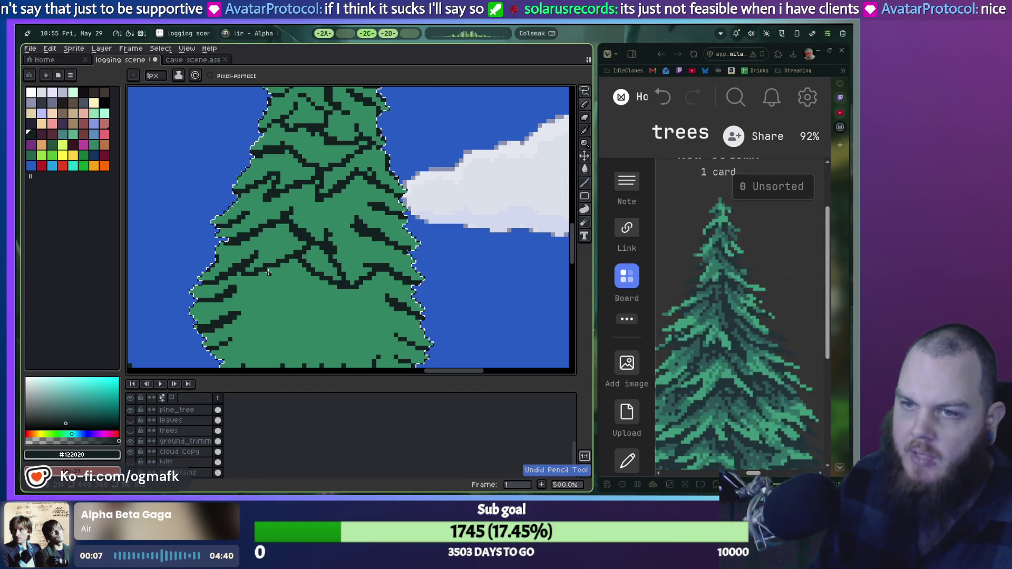
key("ctrl+z")
key("ctrl+z")
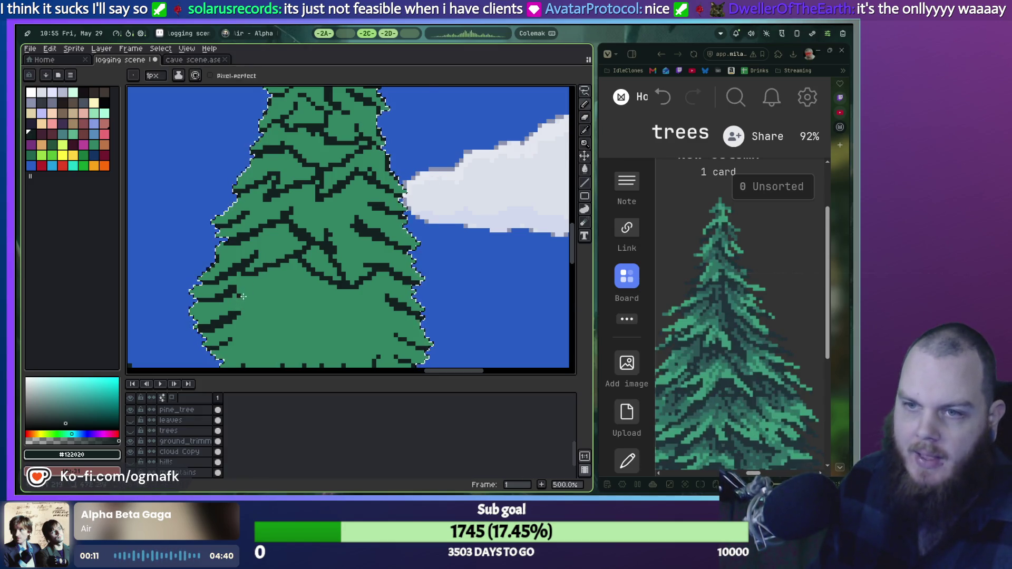
key("ctrl+z")
left_click_drag(254, 300, 291, 284)
scroll(309, 272, "down", 3)
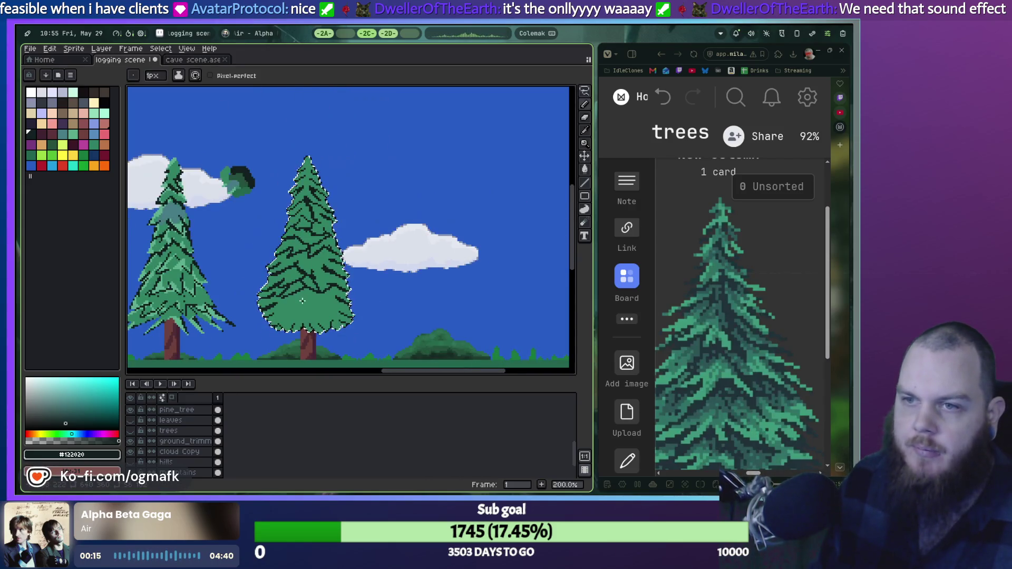
Redraw the up-right left-side branch and remove a trial down-right branch stroke.
scroll(313, 261, "up", 3)
key("ctrl+z")
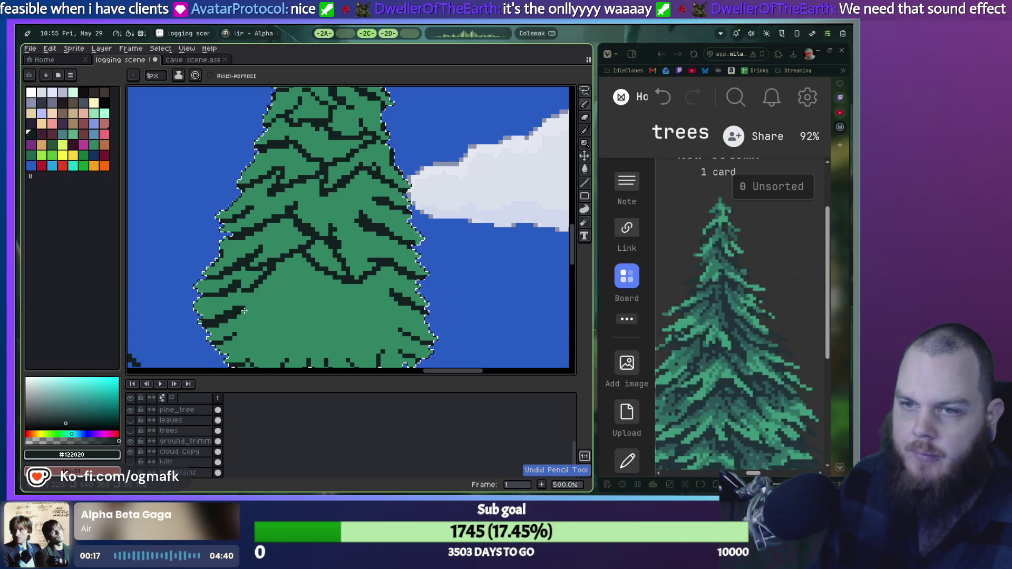
left_click_drag(253, 311, 279, 287)
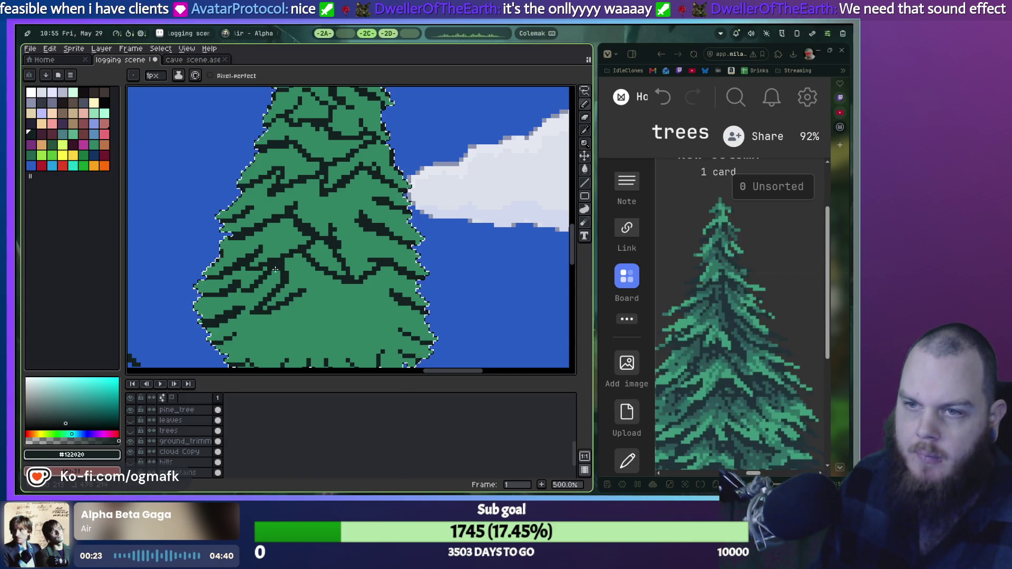
left_click_drag(305, 292, 355, 322)
key("ctrl+z")
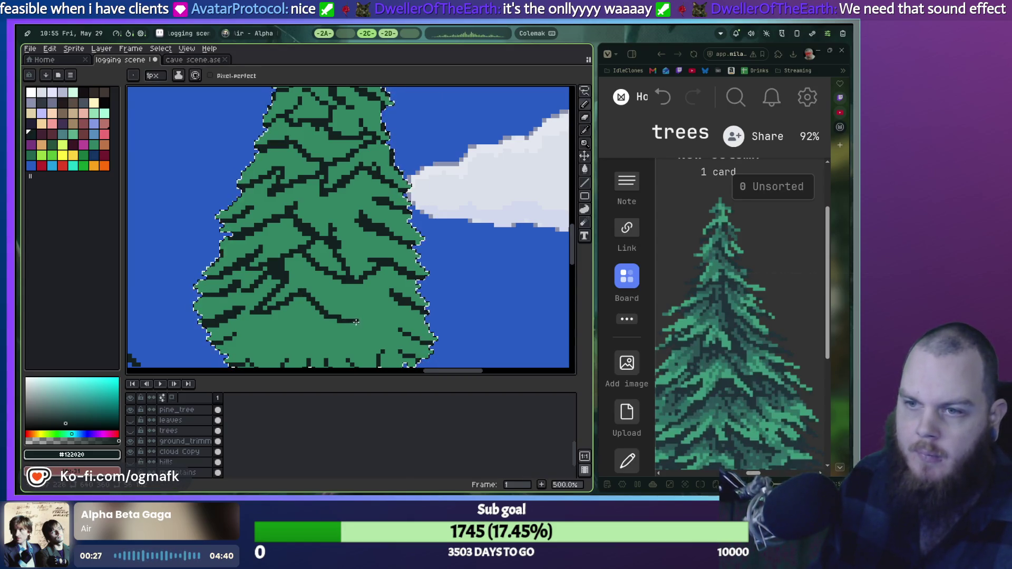
key("ctrl+z")
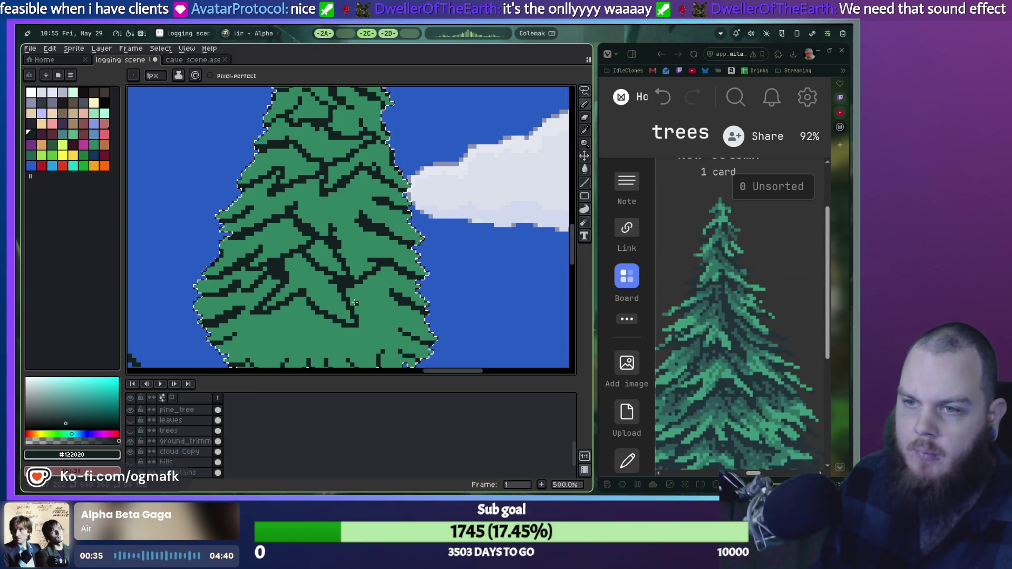
Zoom in and out to check the shading, then undo two more recent pencil strokes.
scroll(318, 320, "down", 2)
scroll(318, 320, "up", 1)
scroll(317, 315, "down", 1)
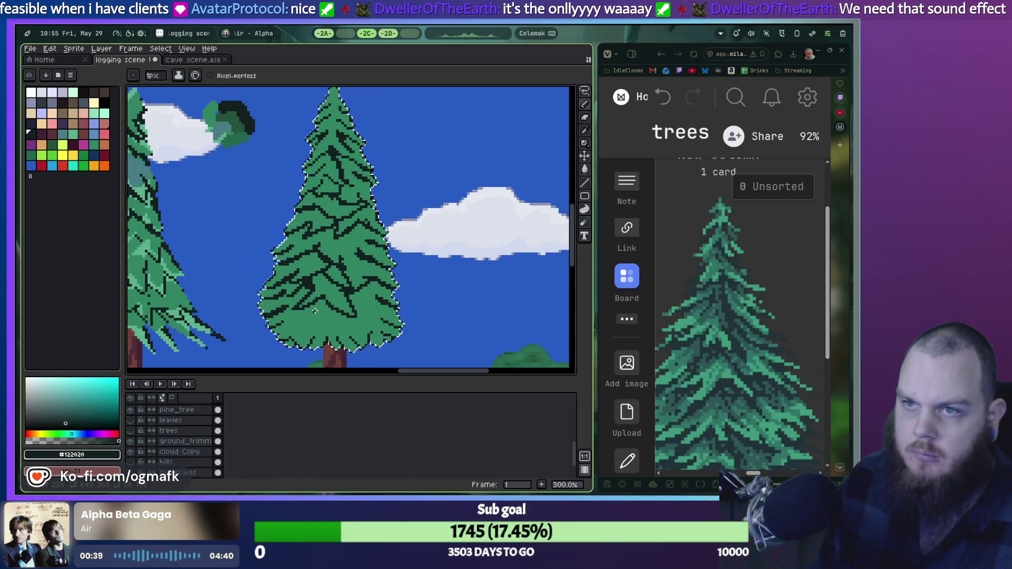
scroll(315, 311, "up", 2)
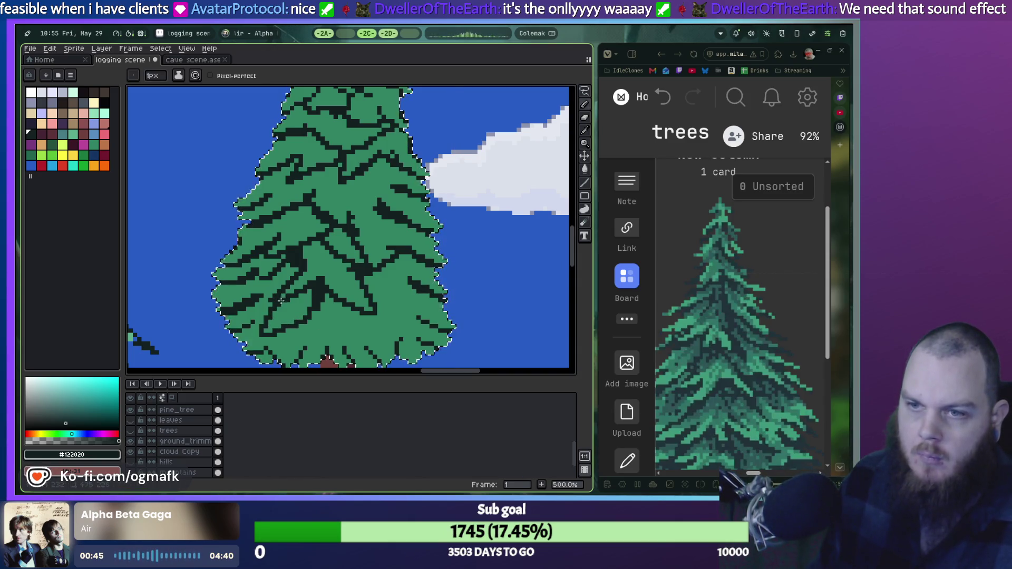
key("ctrl+z")
key("ctrl+z")
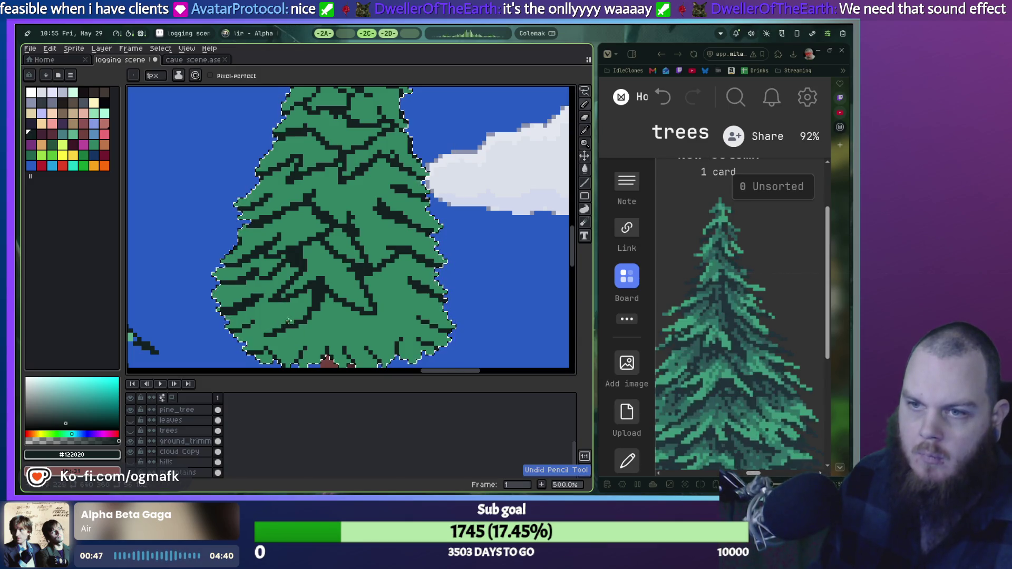
key("ctrl+z")
key("ctrl+z")
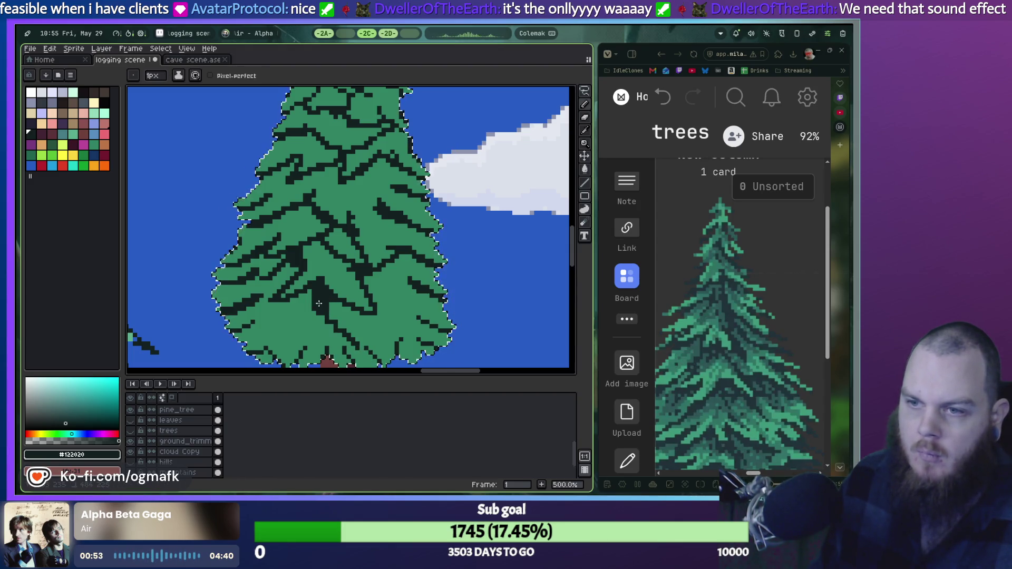
scroll(368, 343, "down", 1)
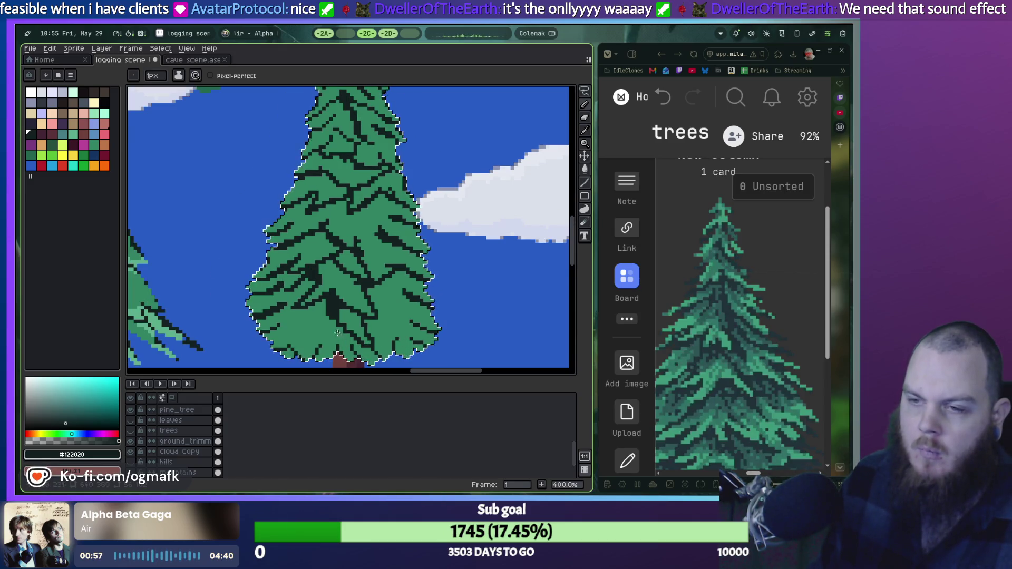
Undo several dark strokes, including the tree base strokes and the middle blotch.
scroll(364, 348, "up", 1)
key("ctrl+z")
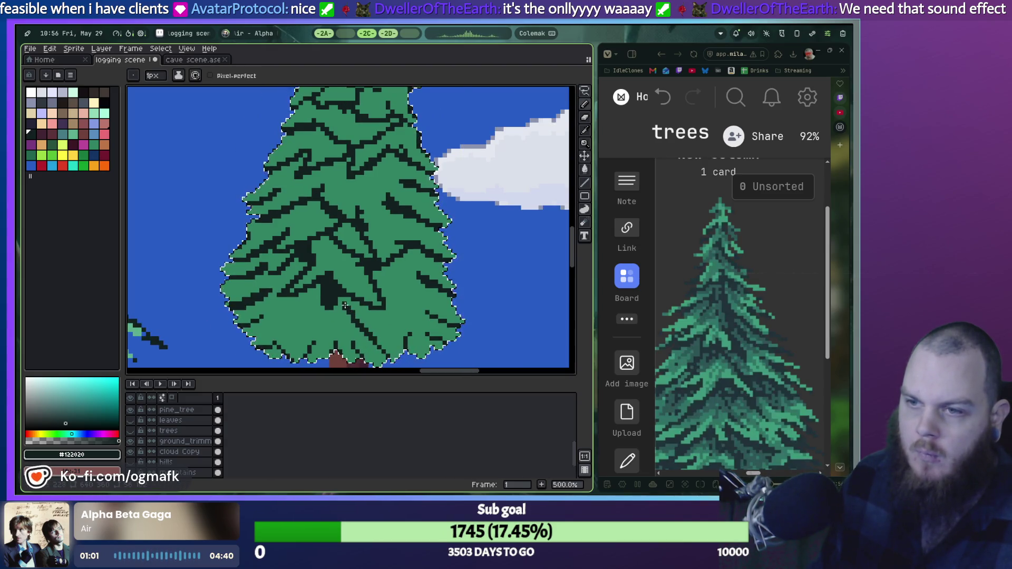
key("ctrl+z")
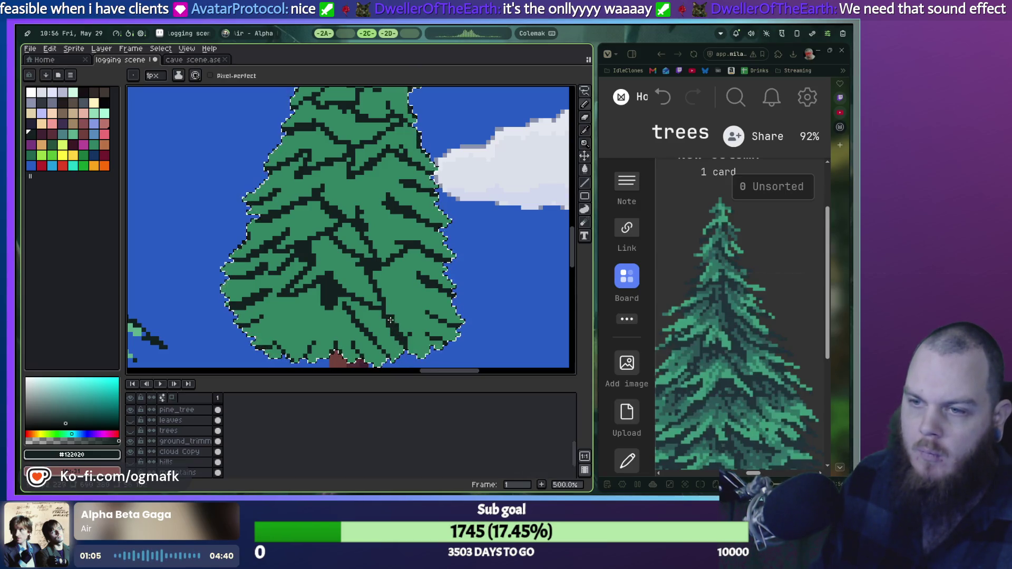
key("ctrl+z")
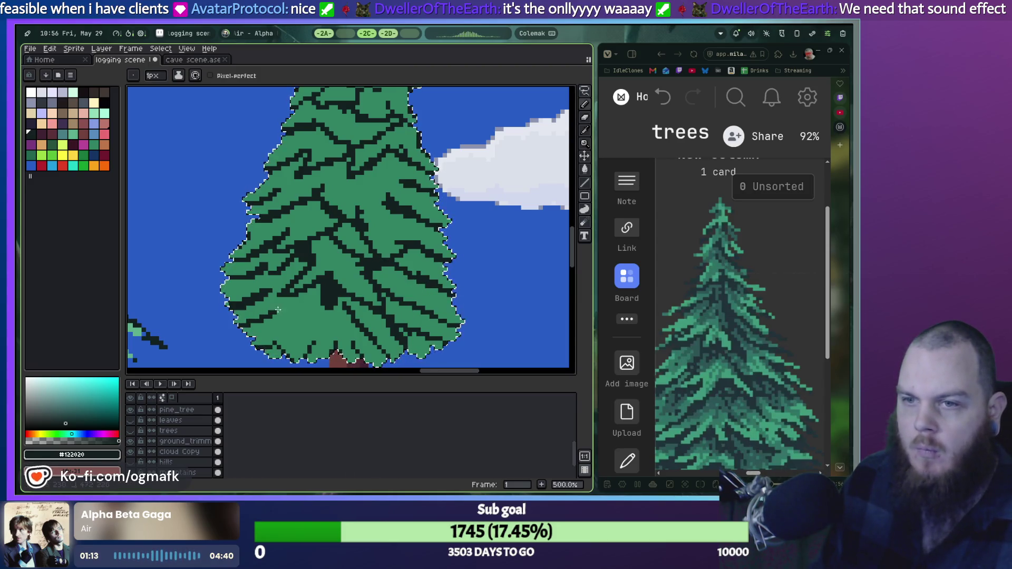
key("v")
key("ctrl+z")
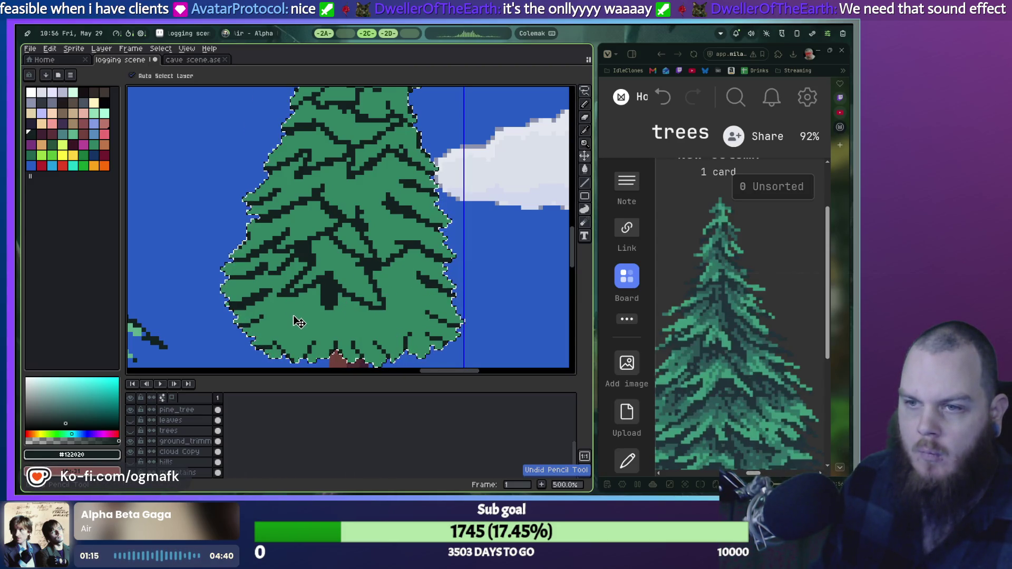
key("ctrl+z")
key("ctrl+z")
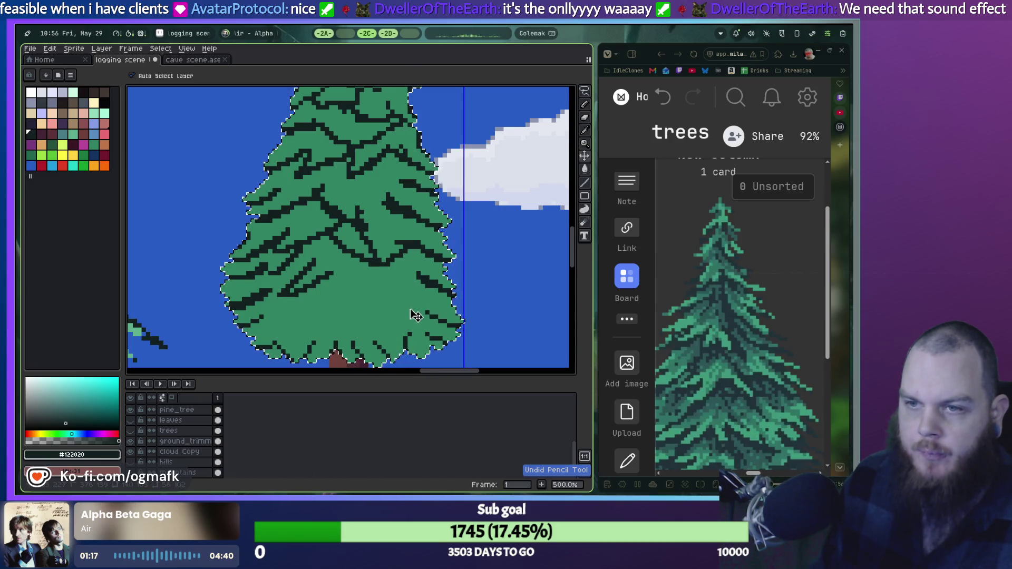
key("ctrl+z")
key("ctrl+z")
key("b")
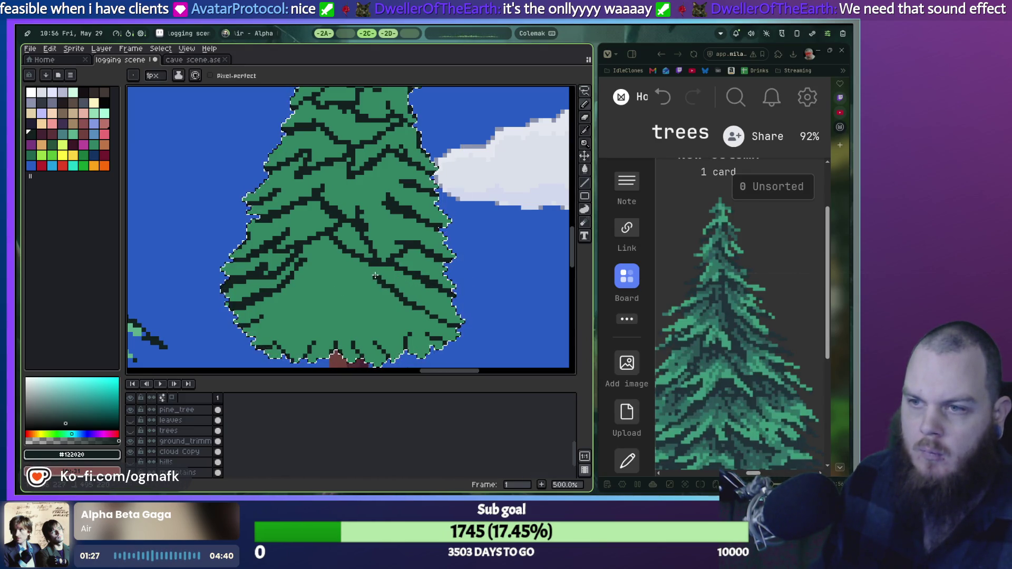
Draw a diagonal dark stroke toward the lower left, extend the shading band, then undo it.
left_click_drag(314, 285, 274, 314)
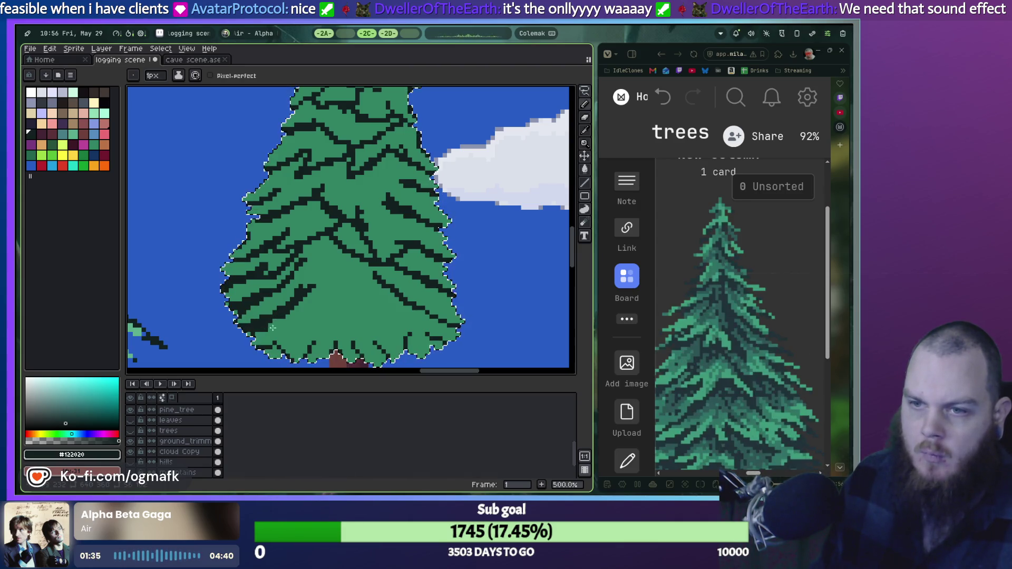
left_click_drag(253, 337, 295, 306)
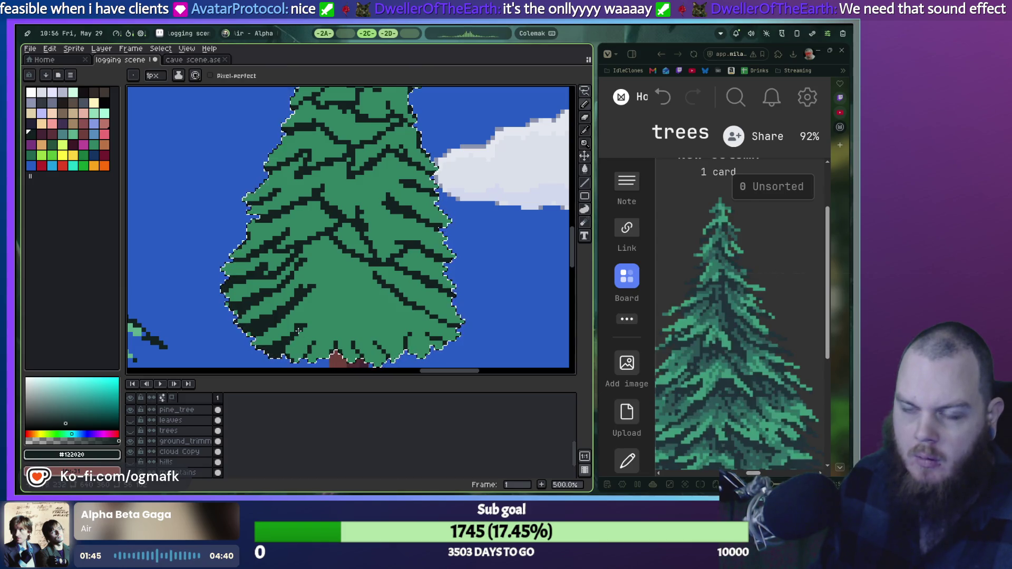
scroll(314, 320, "down", 4)
scroll(305, 320, "up", 4)
key("ctrl+z")
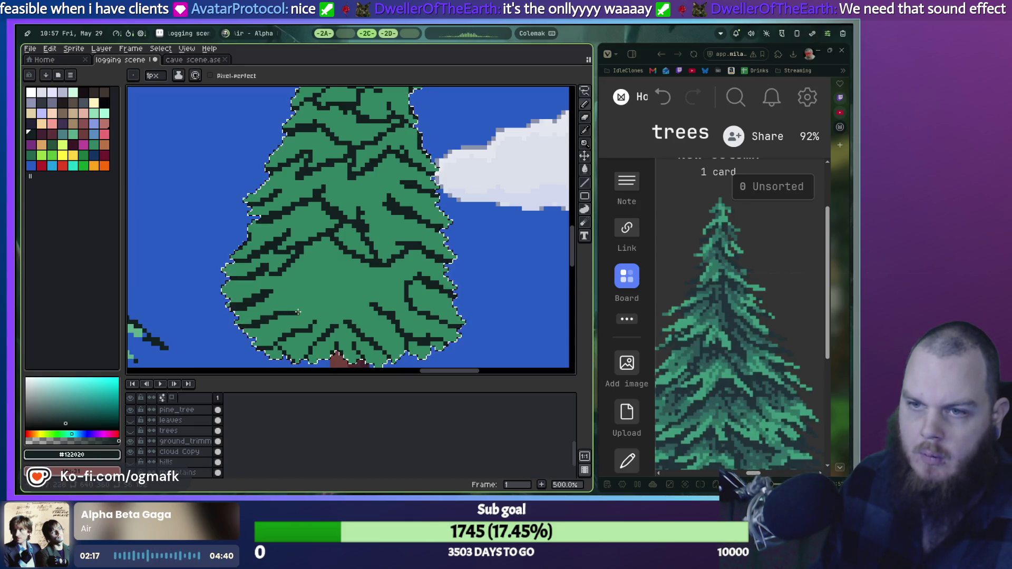
Add a short vertical dark stroke and a down-right dark stroke across the tree.
left_click_drag(346, 264, 343, 265)
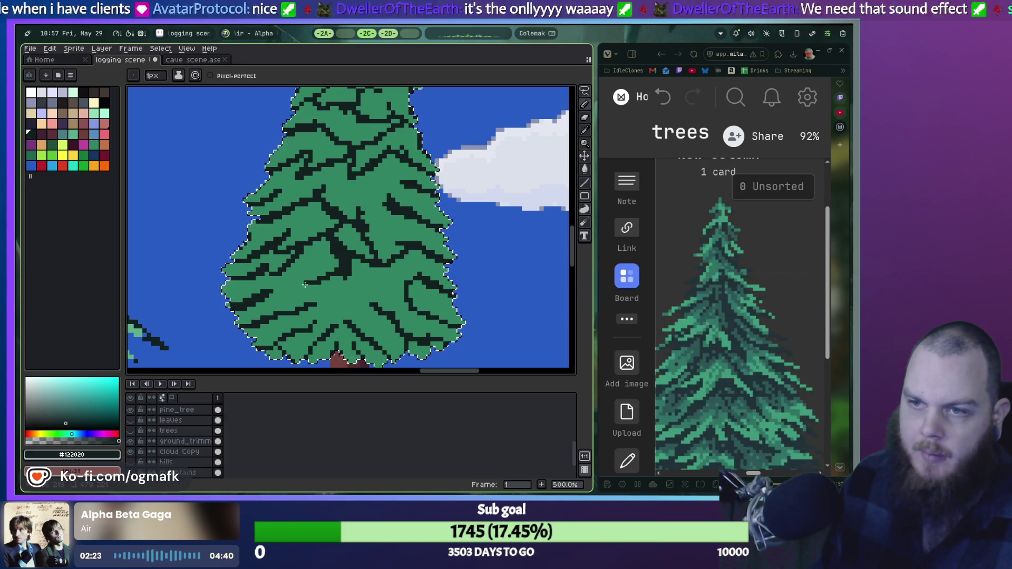
mouse_move(348, 272)
left_mouse_down()
mouse_move(375, 288)
mouse_move(343, 296)
left_mouse_up()
scroll(343, 289, "down", 2)
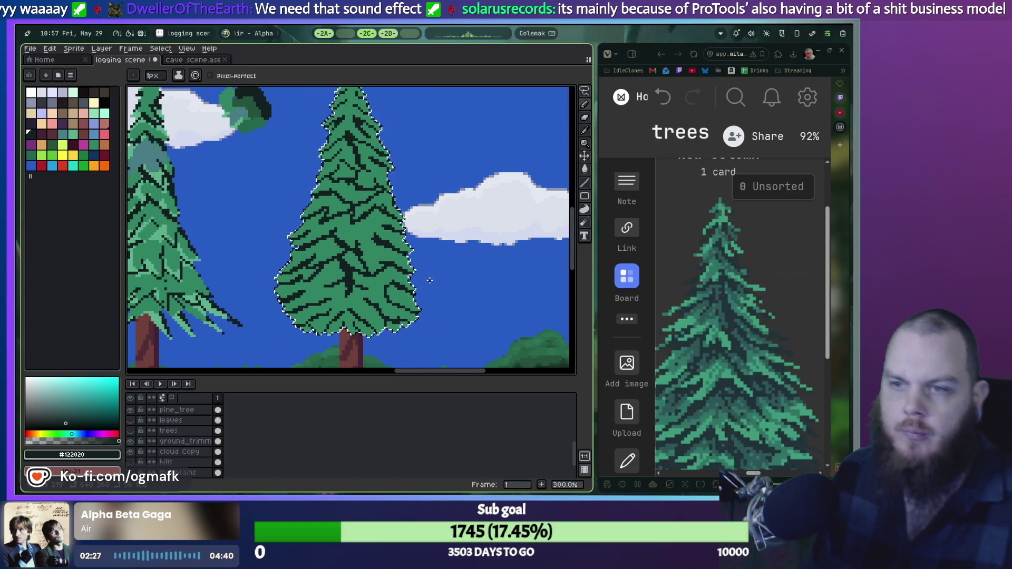
Zoom out to 300%, pan to both pine trees, and switch to the Eyedropper with I.
scroll(378, 306, "up", 2)
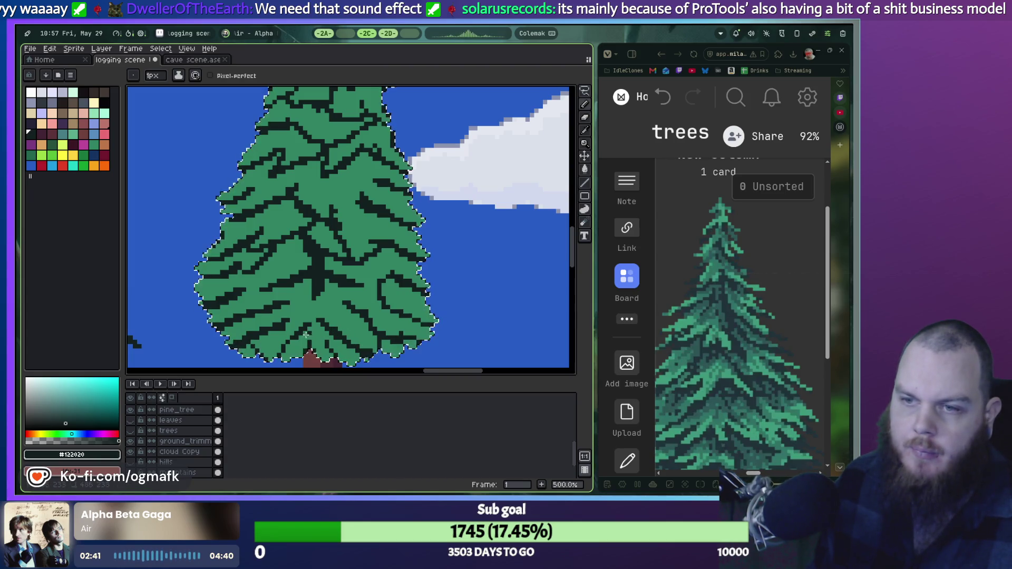
scroll(308, 337, "down", 2)
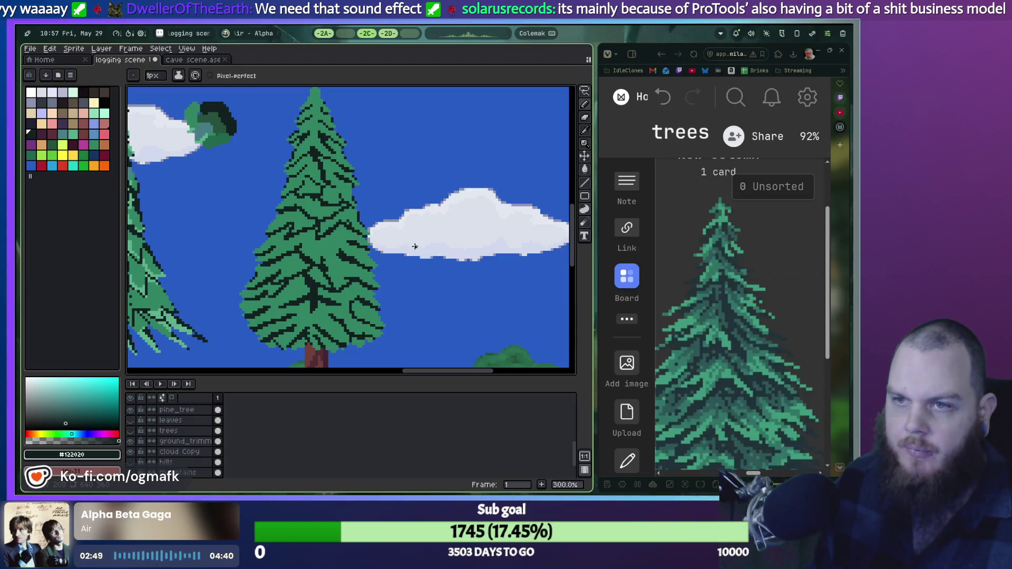
key("ctrl+z")
scroll(415, 246, "left", 3)
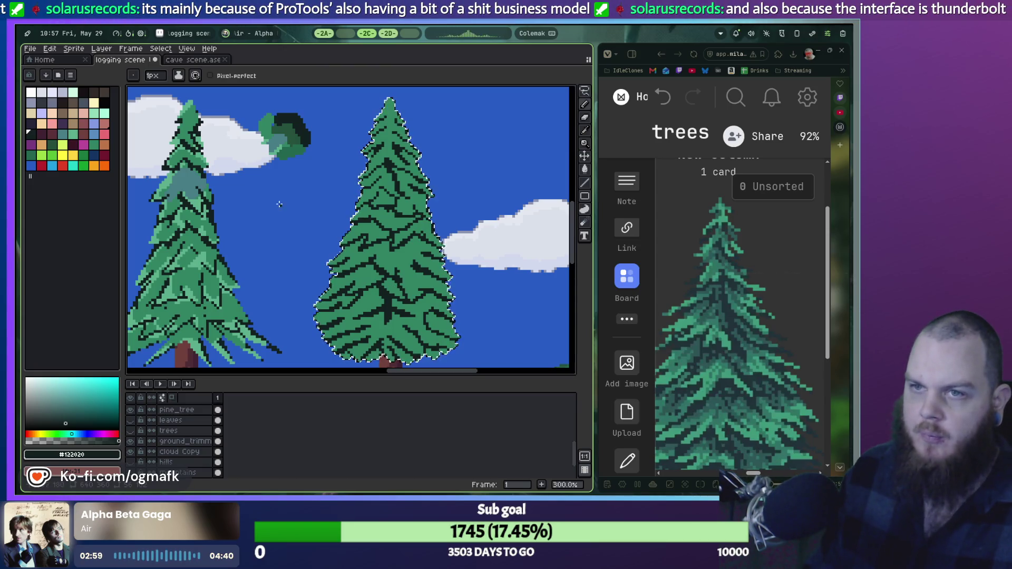
key("i")
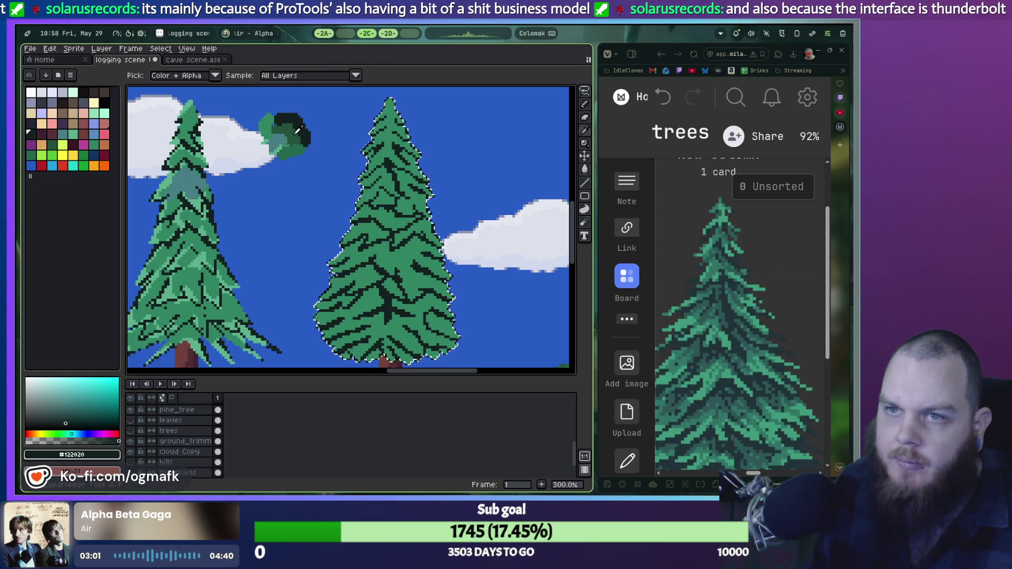
Sample the bush's dark green and test shading strokes on the tree's right edge.
left_click(294, 126)
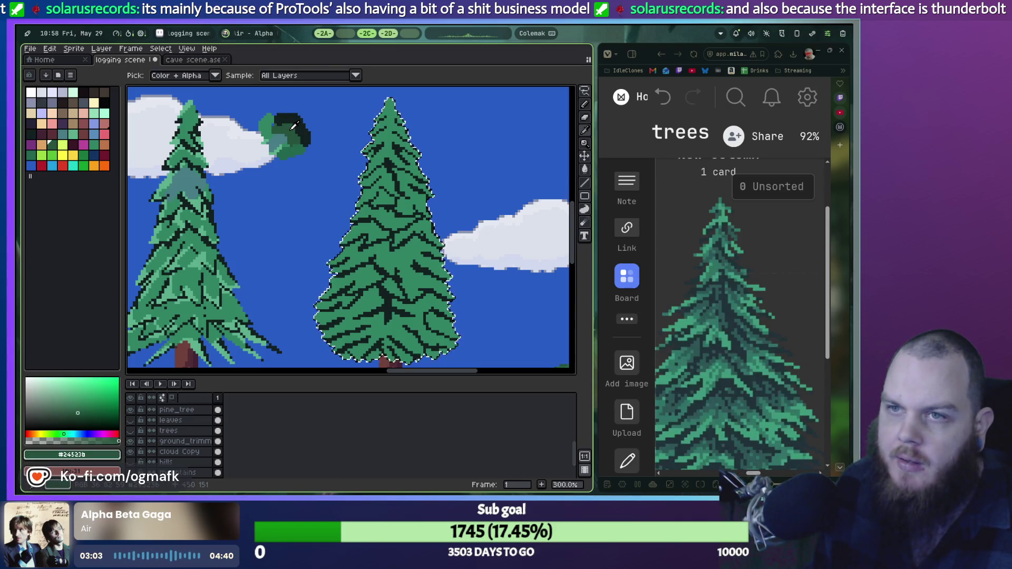
key("b")
scroll(401, 144, "up", 3)
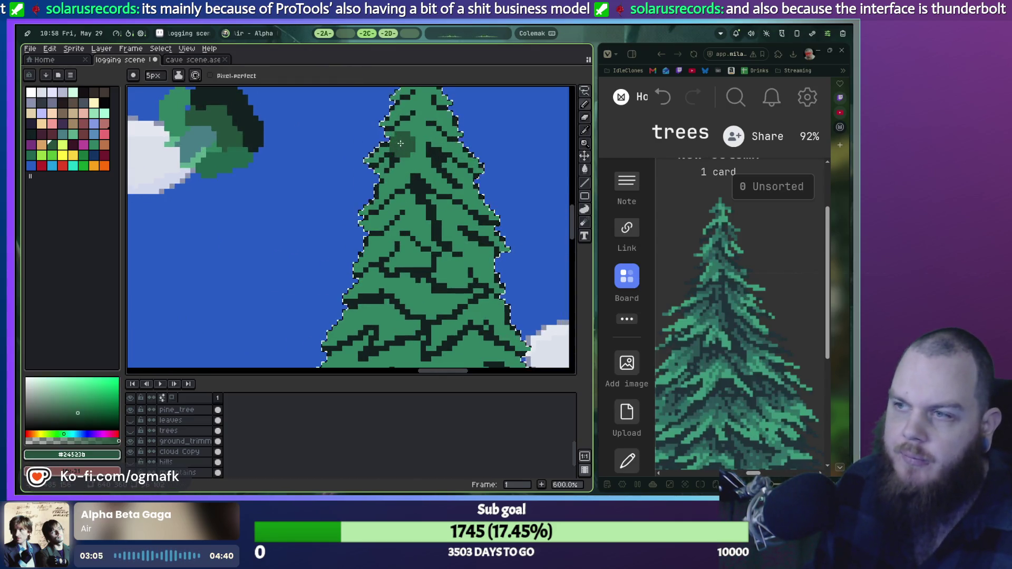
scroll(401, 144, "down", 1)
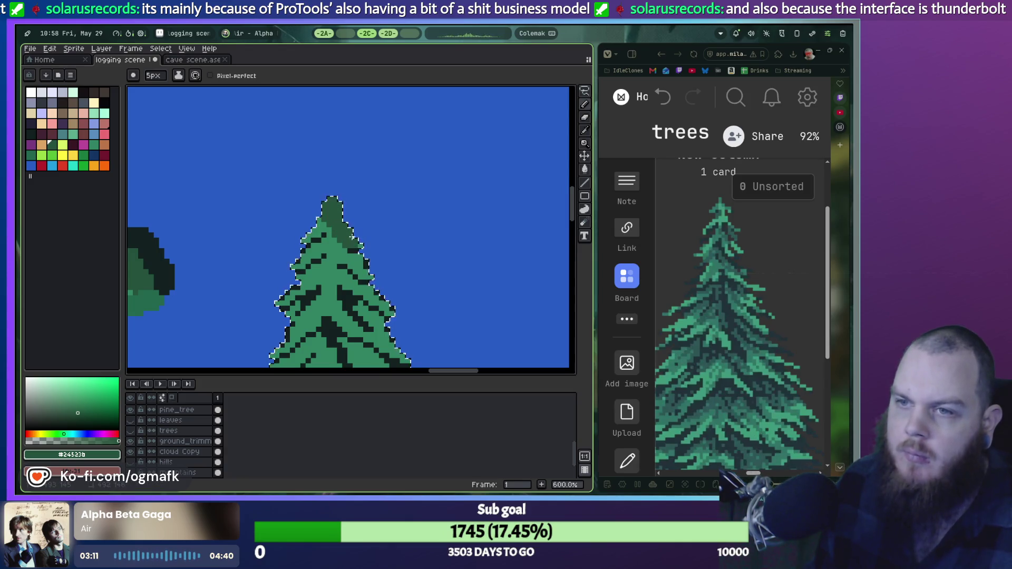
mouse_move(352, 238)
left_mouse_down()
mouse_move(370, 262)
mouse_move(335, 220)
mouse_move(326, 259)
left_mouse_up()
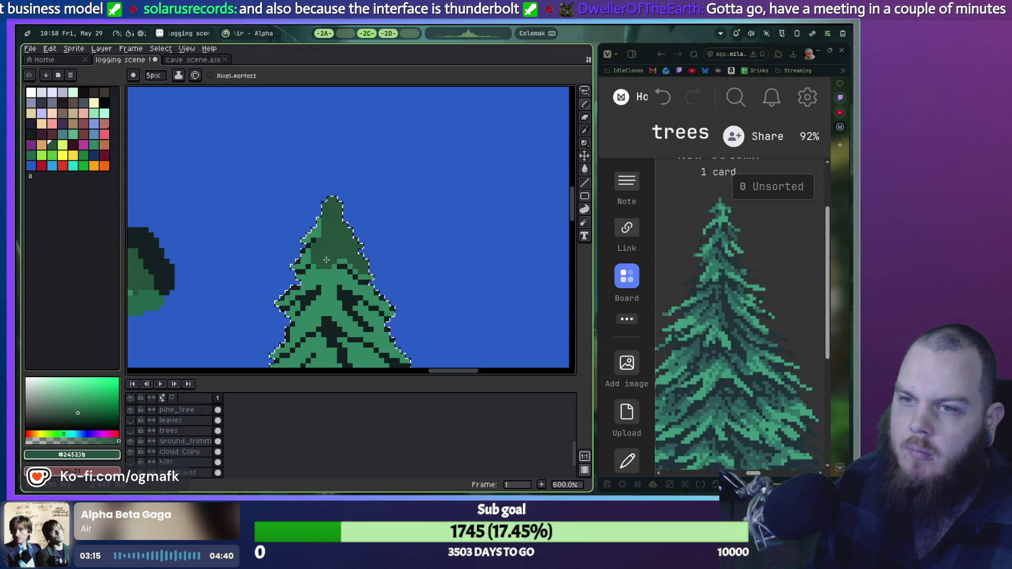
key("ctrl+z")
left_click(388, 299)
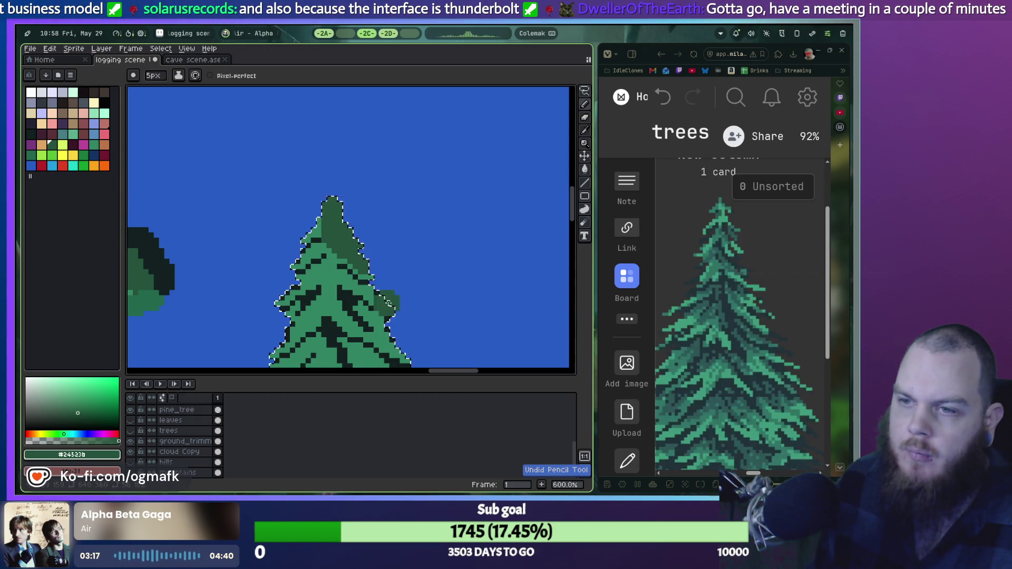
Undo the dark dab and Magic Wand-select the light-green foliage at the right pine's top.
scroll(391, 320, "down", 3)
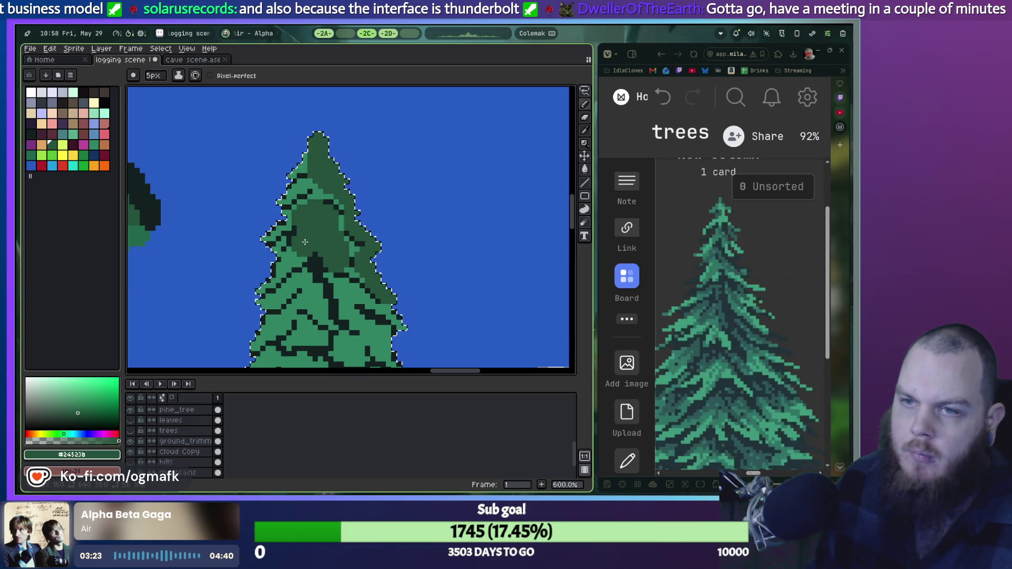
scroll(342, 258, "down", 2)
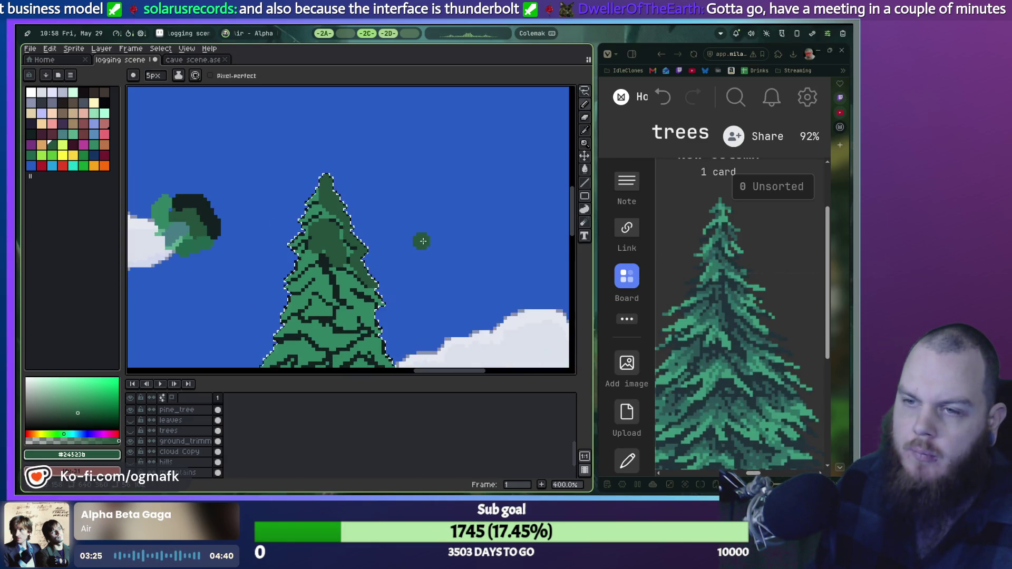
scroll(421, 241, "down", 2)
key("ctrl+z")
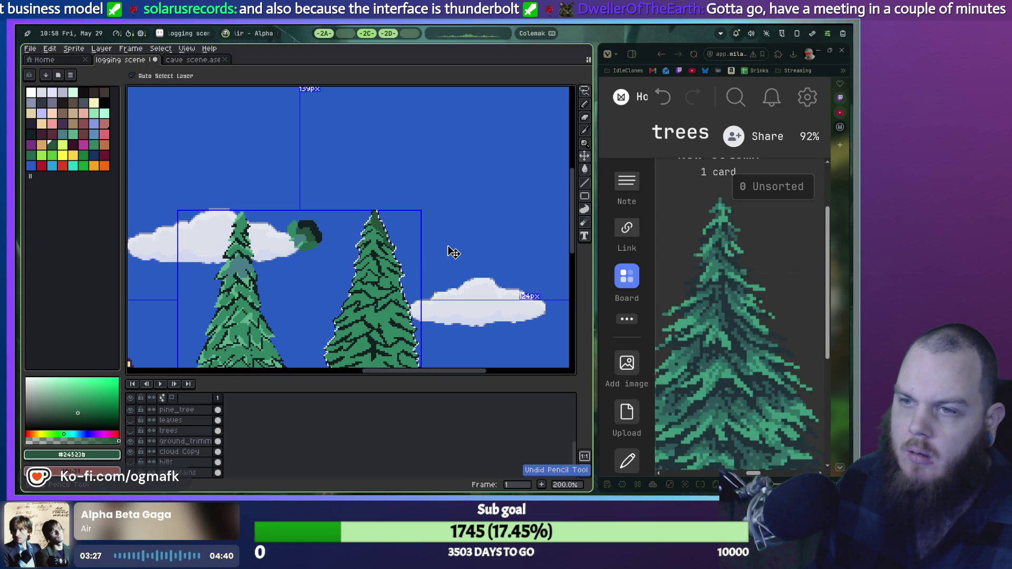
scroll(422, 239, "up", 3)
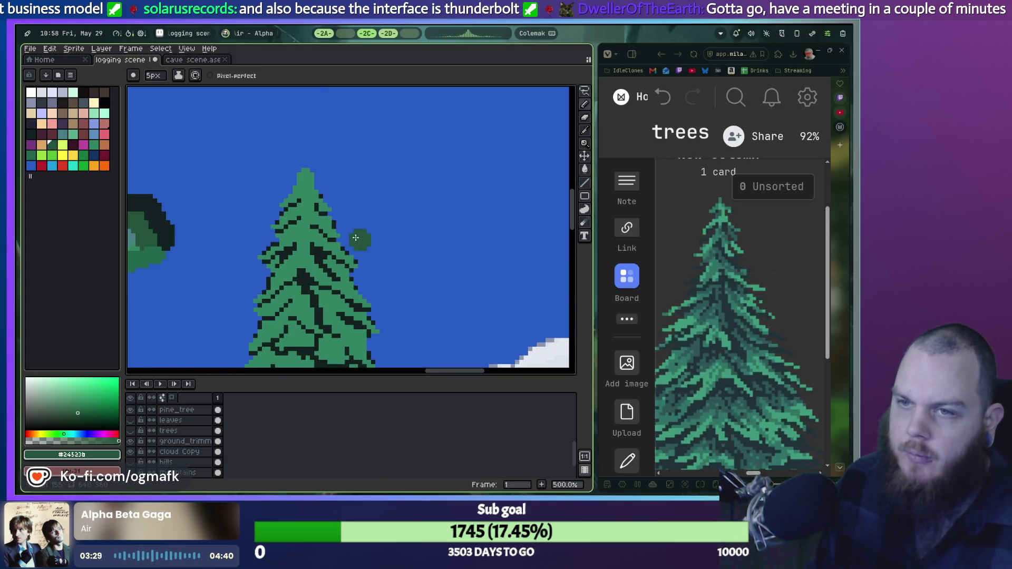
key("w")
left_click(307, 196)
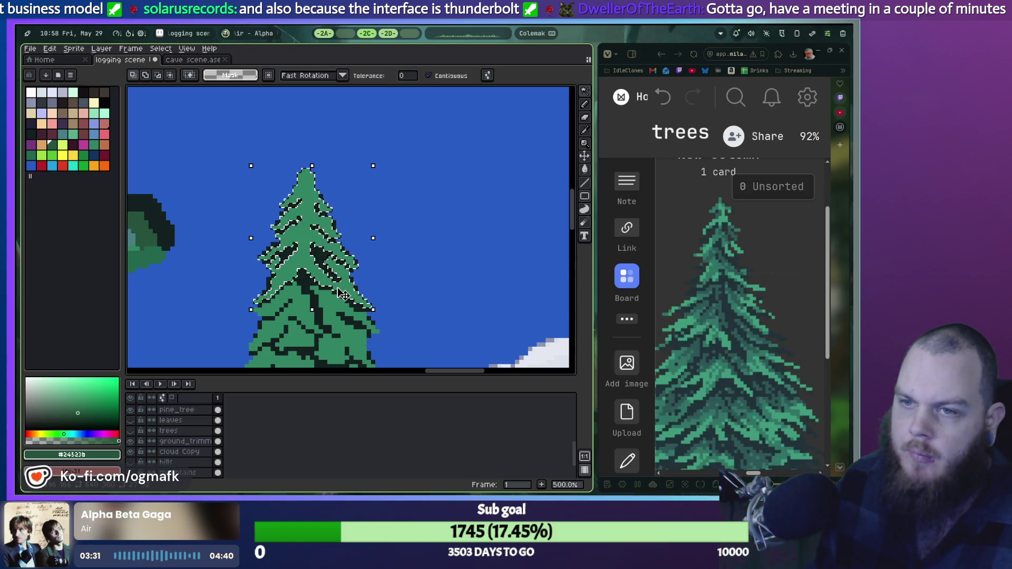
Add the left branch and right-side light-green foliage to the Magic Wand selection, then return to the Pencil.
left_click_drag(369, 320, 362, 194)
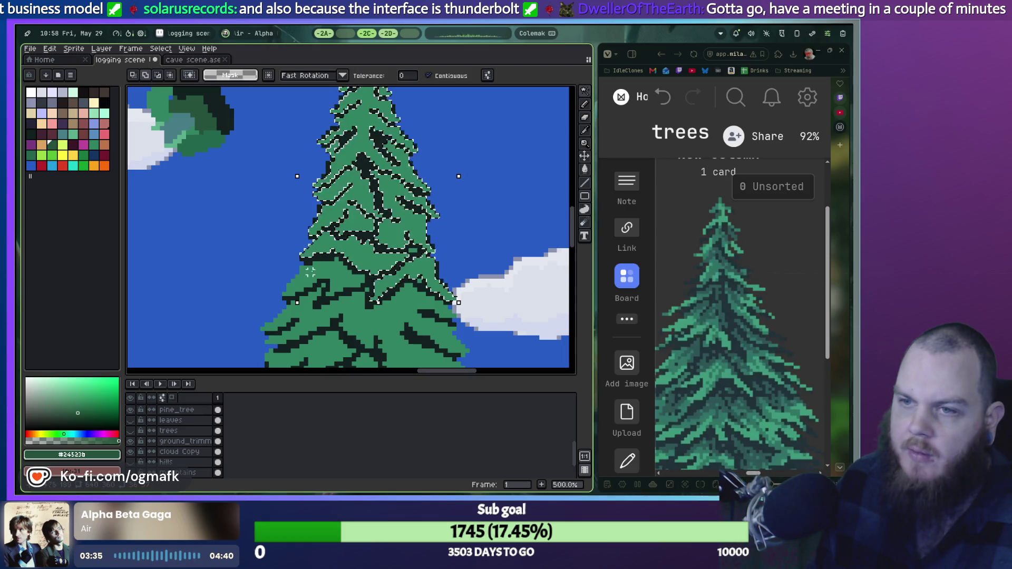
left_click_drag(310, 271, 345, 199)
left_click(309, 207)
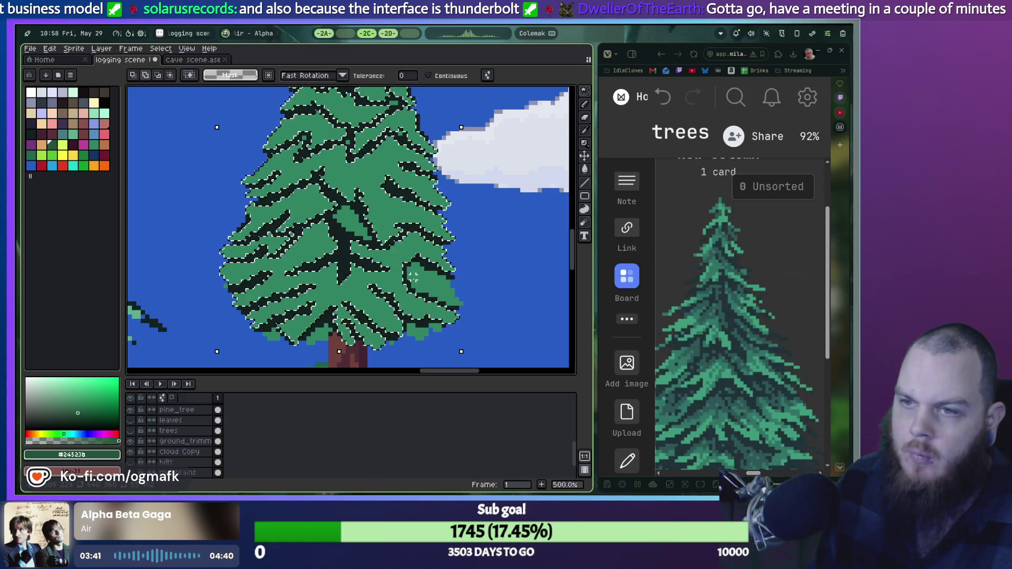
left_click_drag(462, 352, 465, 351)
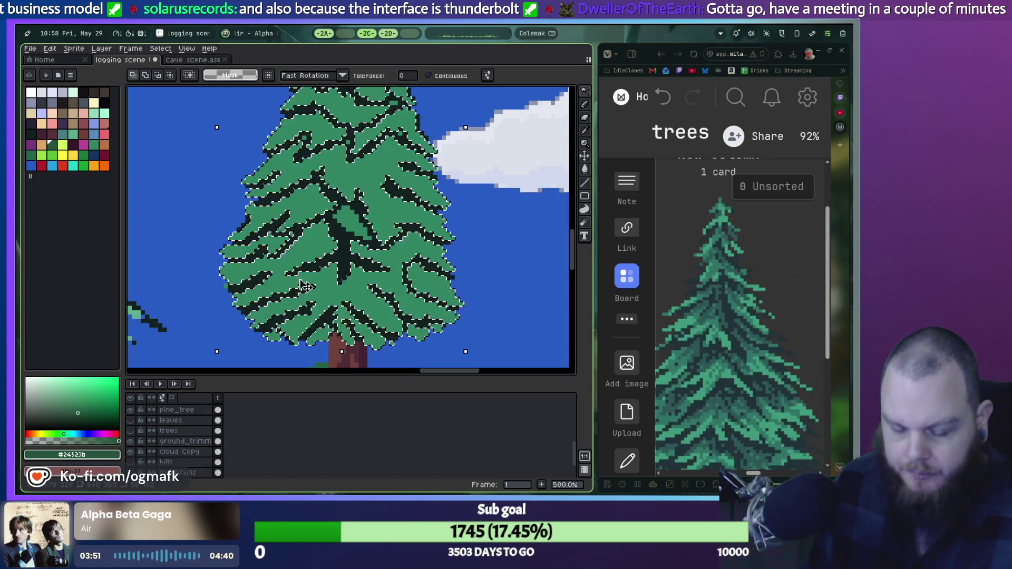
key("b")
mouse_move(388, 153)
left_mouse_down()
mouse_move(338, 396)
mouse_move(367, 472)
left_mouse_up()
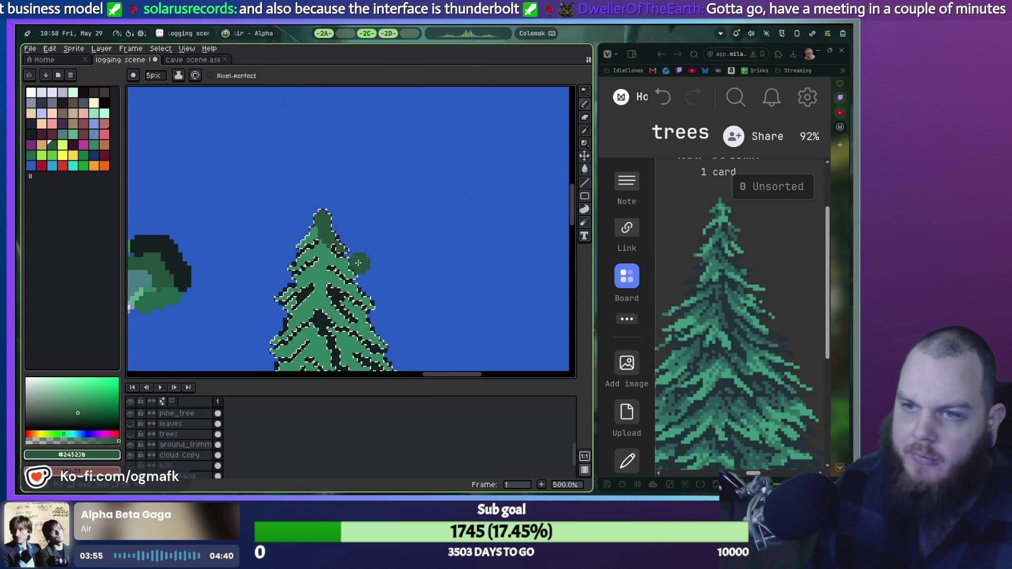
Try #24523b dark green shading on the tree's upper right, shrinking the pencil to 3px.
left_click_drag(335, 245, 340, 253)
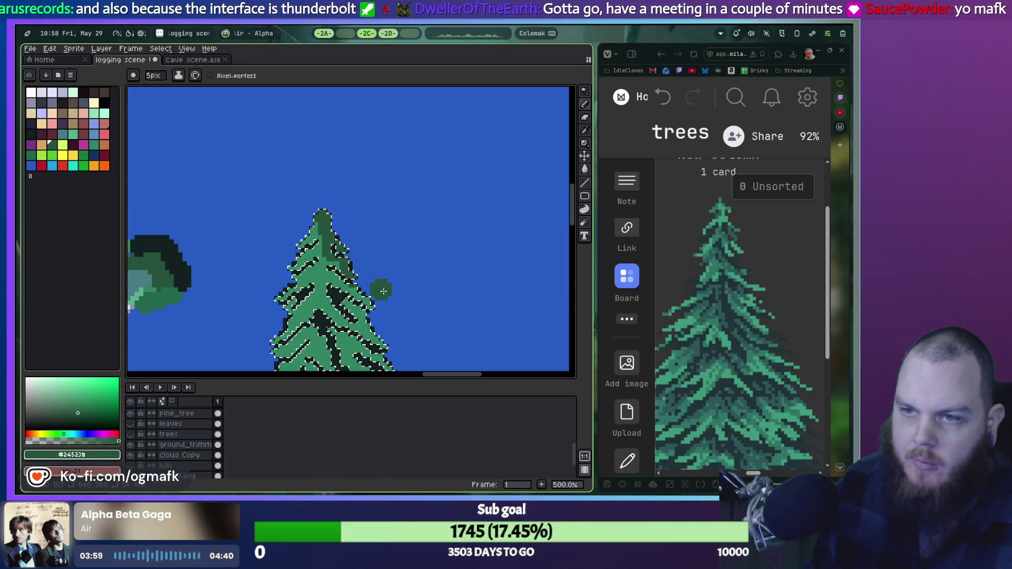
scroll(383, 291, "up", 1)
left_click_drag(339, 264, 328, 269)
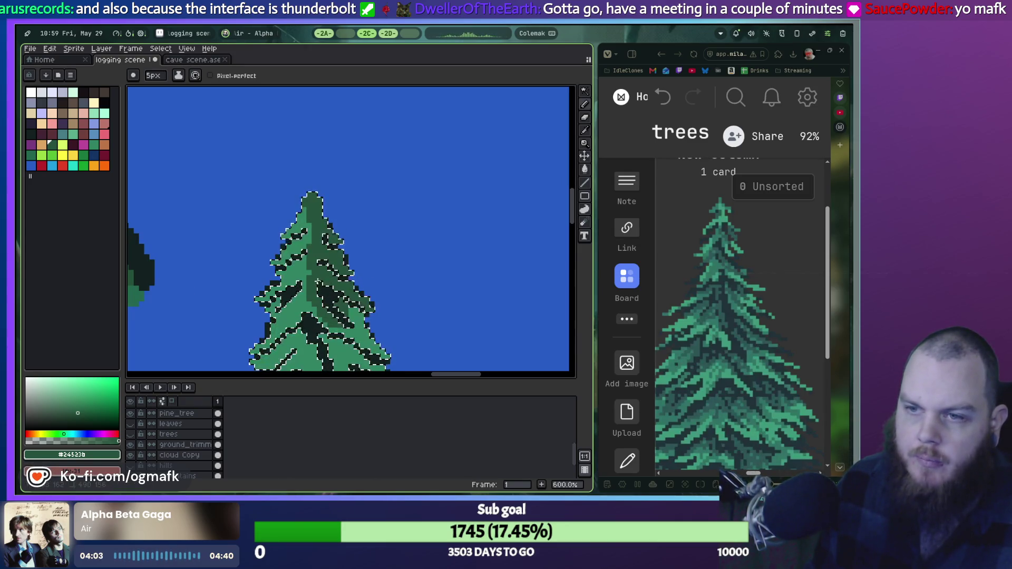
left_click_drag(394, 334, 367, 251)
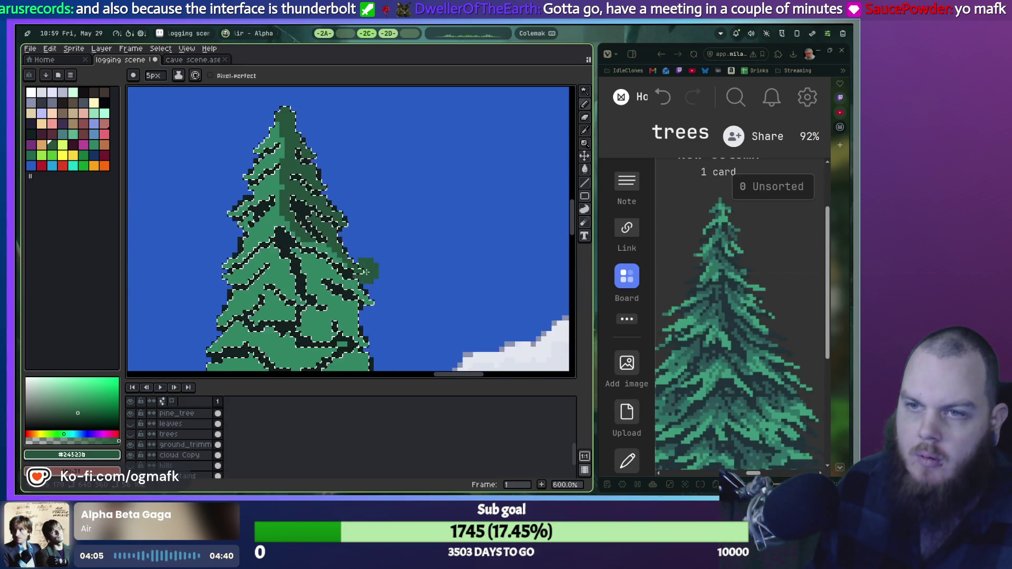
key("ctrl+z")
left_click_drag(363, 193, 384, 271)
key("b")
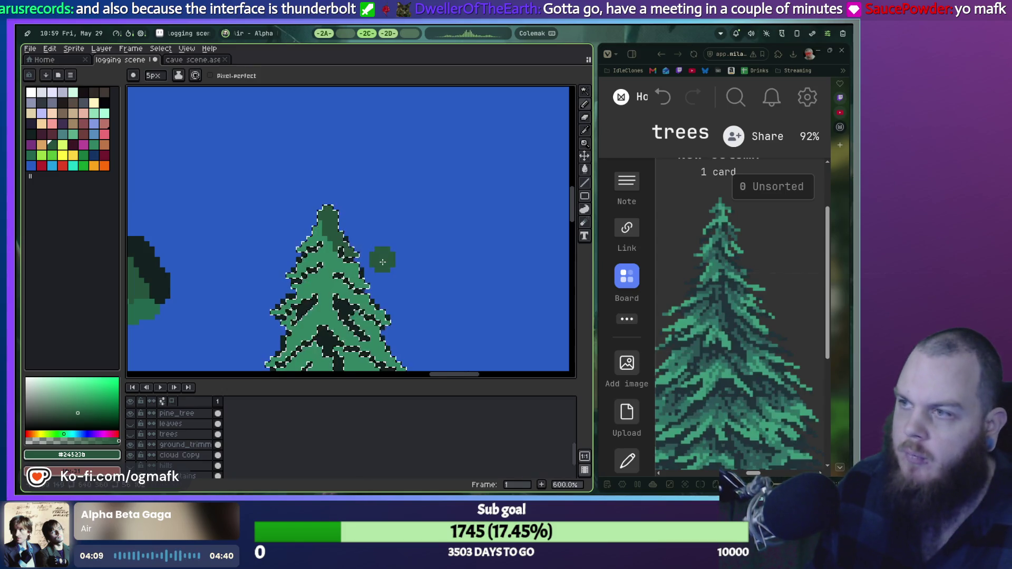
scroll(369, 242, "up", 1)
left_click(345, 225)
key("minus")
key("minus")
key("minus")
key("ctrl+z")
Shade the pine's tip, right edge and branch bands with 3px dark green strokes.
left_click_drag(314, 182, 317, 195)
mouse_move(333, 233)
left_mouse_down()
mouse_move(344, 279)
mouse_move(360, 285)
mouse_move(329, 272)
left_mouse_up()
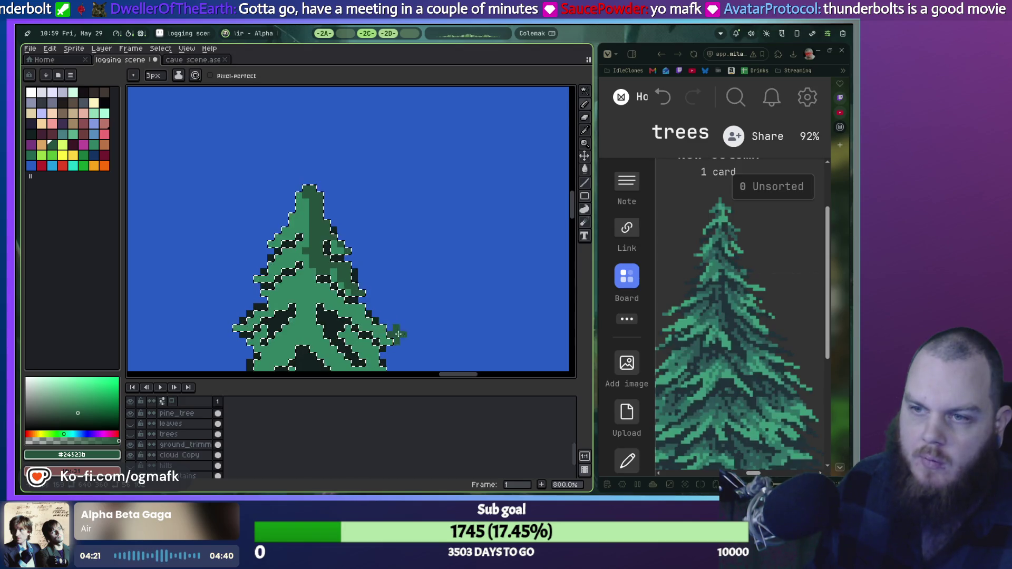
mouse_move(372, 286)
left_mouse_down()
mouse_move(347, 244)
mouse_move(330, 285)
left_mouse_up()
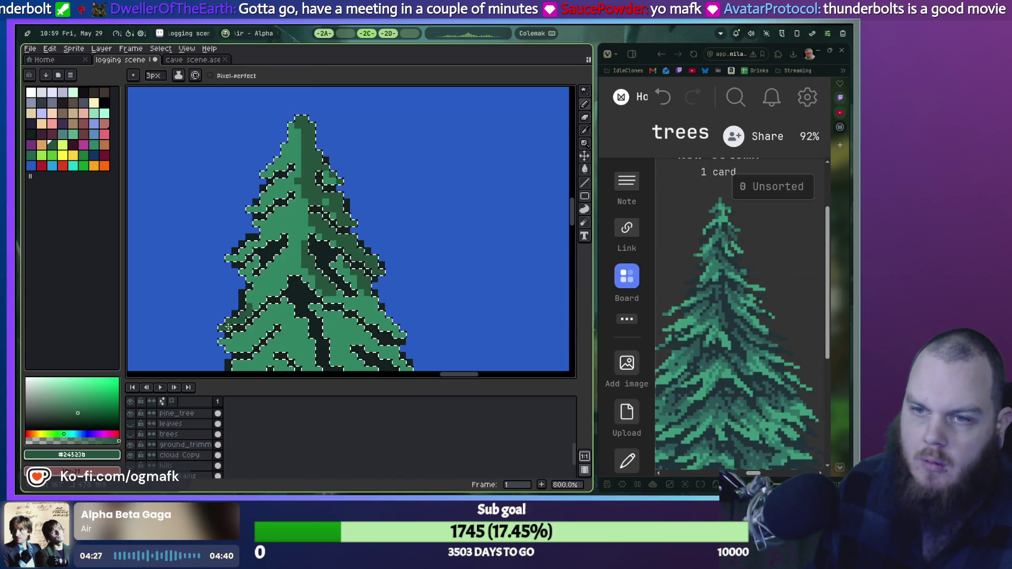
mouse_move(265, 248)
left_mouse_down()
mouse_move(295, 296)
mouse_move(338, 264)
mouse_move(290, 193)
left_mouse_up()
scroll(366, 234, "down", 3)
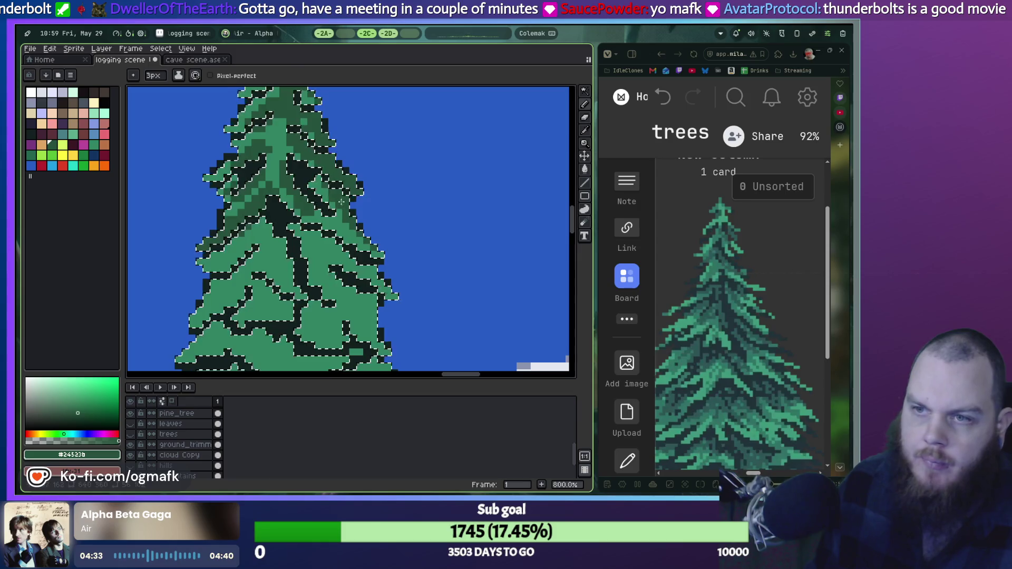
left_click_drag(320, 230, 322, 265)
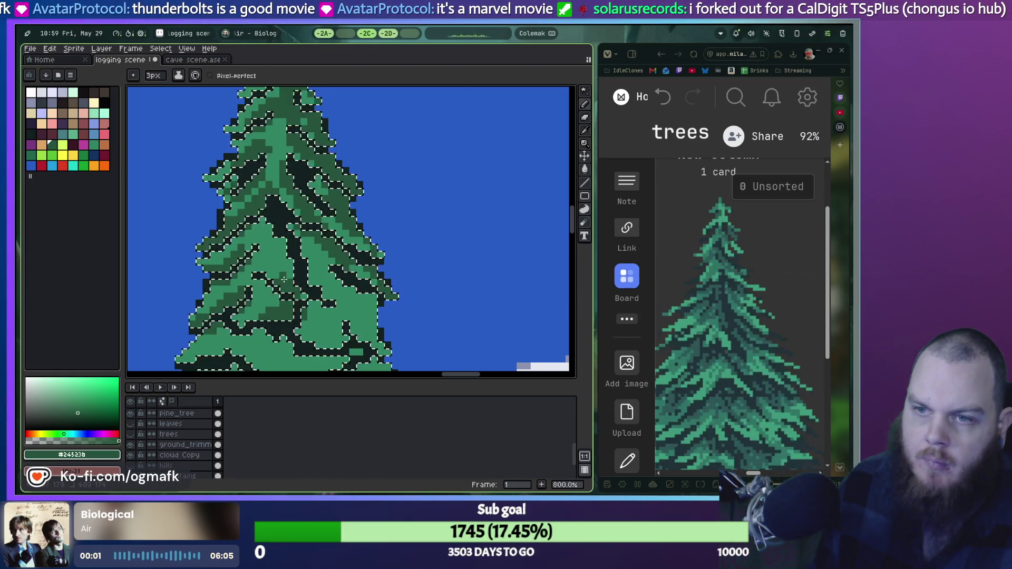
scroll(357, 298, "down", 2)
Repaint green and dark branch shadows along the pine's right edge and middle branches.
left_click_drag(357, 298, 382, 314)
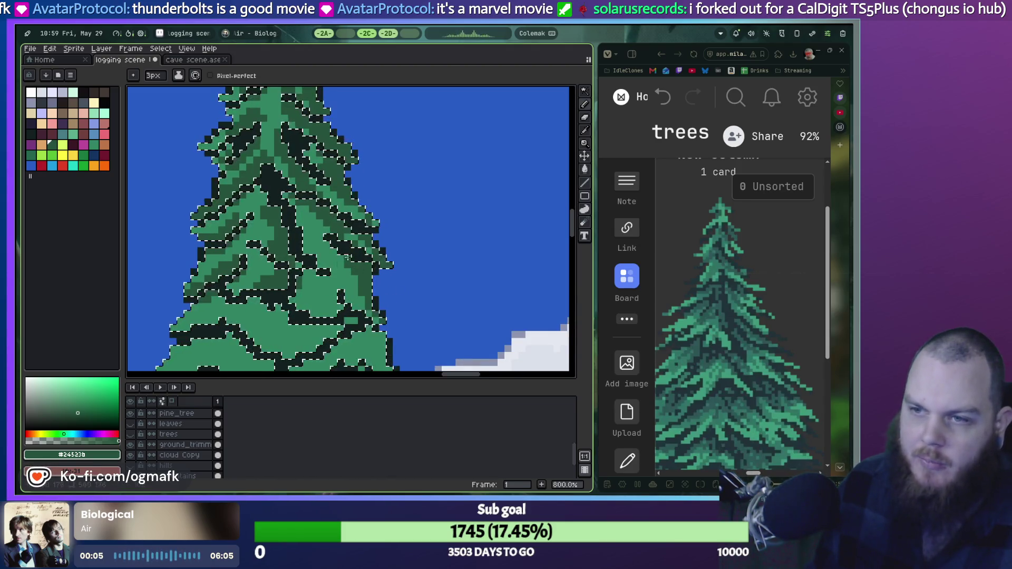
left_click_drag(347, 305, 325, 283)
scroll(304, 254, "down", 5)
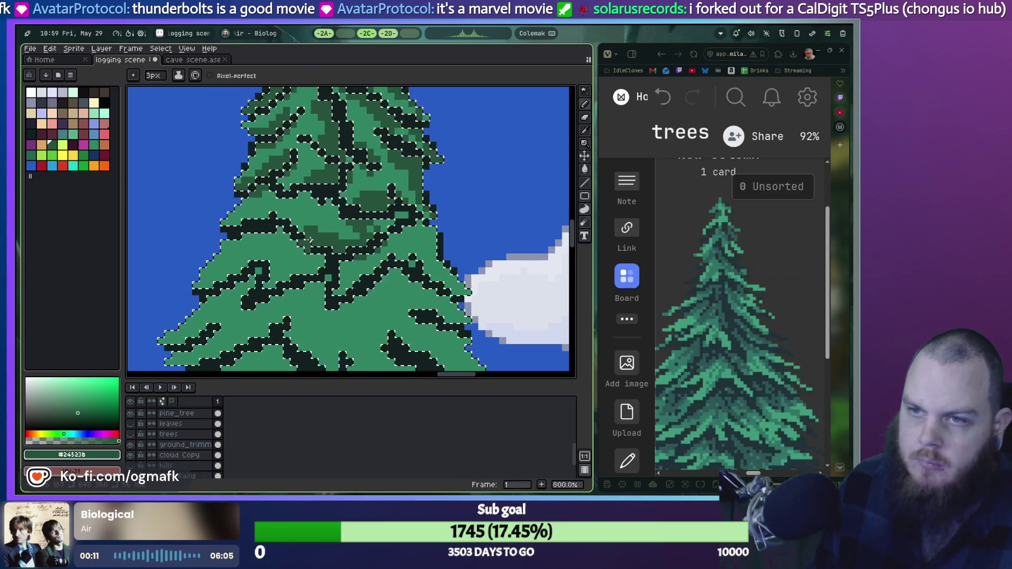
left_click_drag(339, 212, 325, 201)
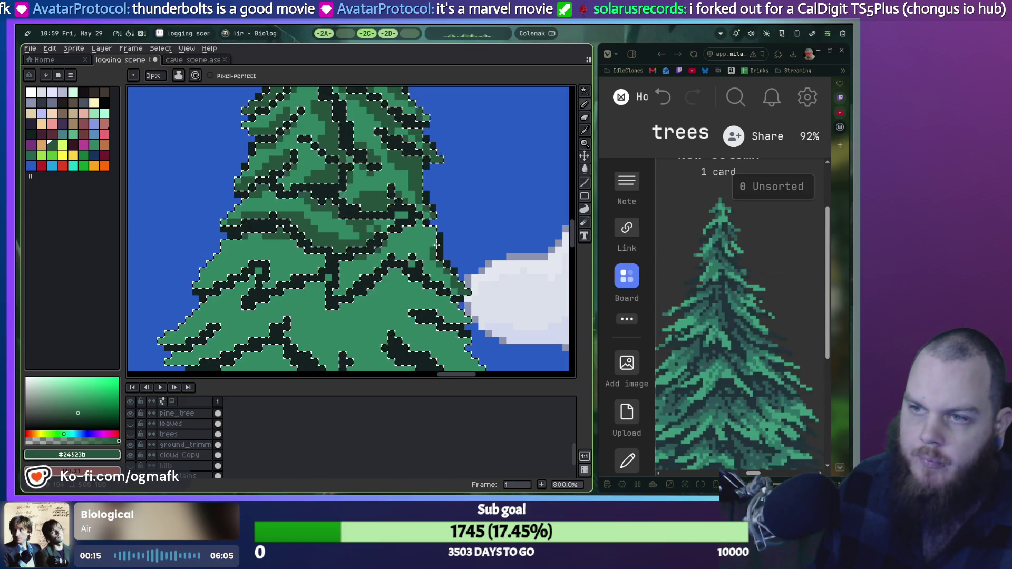
left_click_drag(419, 252, 437, 277)
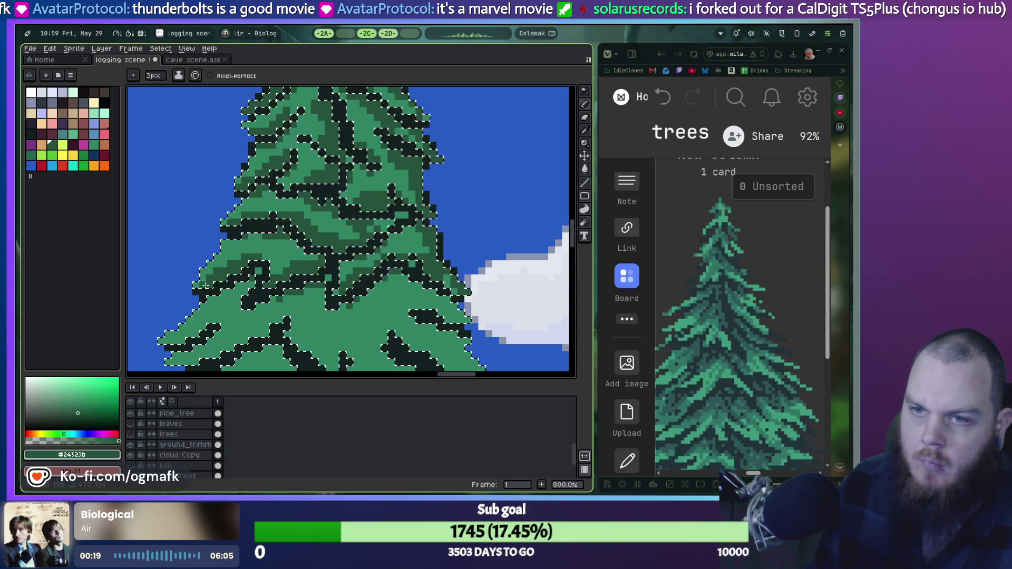
scroll(203, 295, "down", 2)
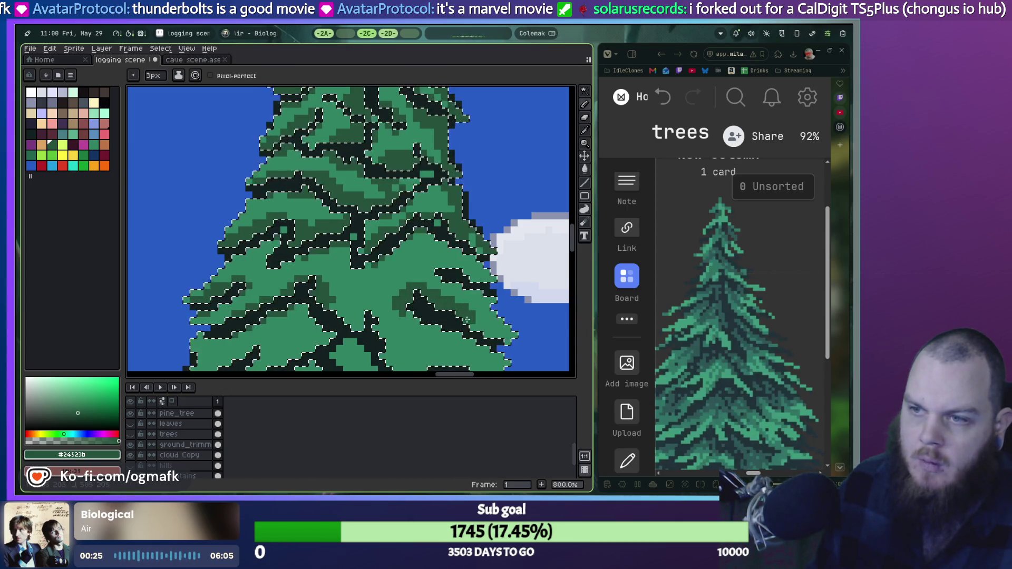
Retouch leaf pixels on the lower-right edge and across the foliage in dark and mid-green.
left_click_drag(464, 287, 488, 327)
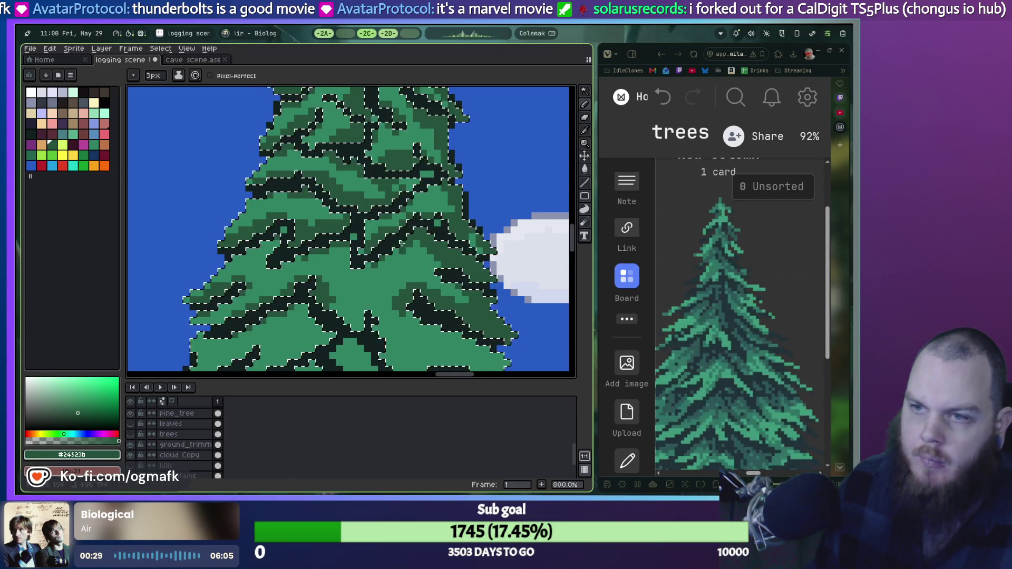
scroll(366, 298, "down", 3)
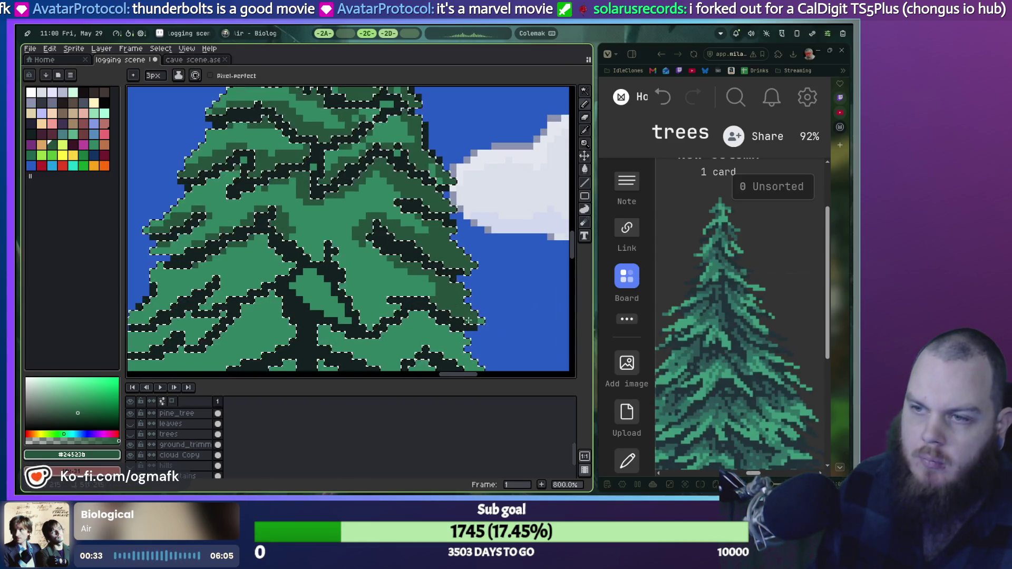
mouse_move(425, 288)
left_mouse_down()
mouse_move(357, 315)
mouse_move(420, 286)
mouse_move(302, 262)
left_mouse_up()
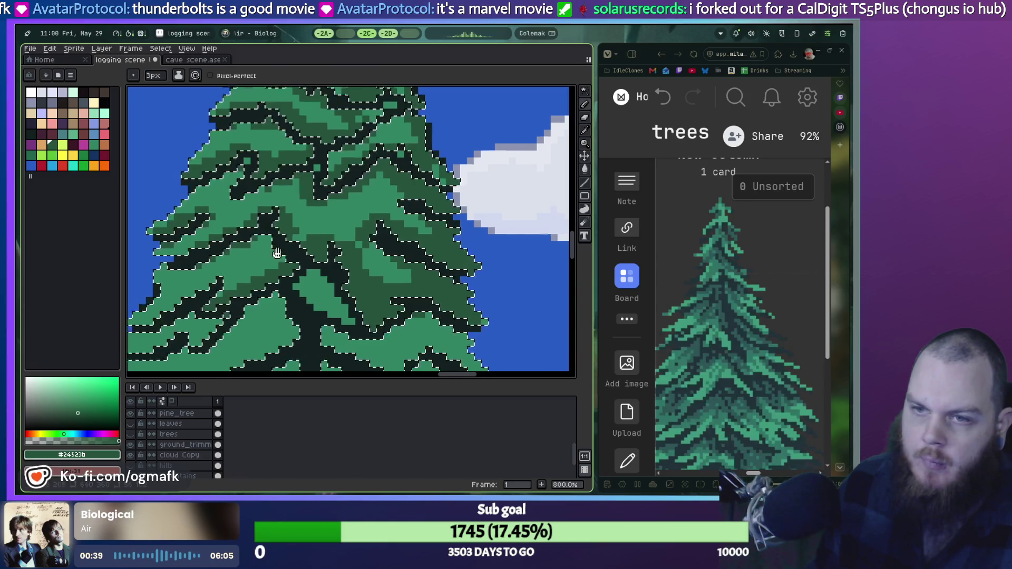
scroll(274, 285, "left", 5)
scroll(334, 246, "down", 3)
mouse_move(333, 246)
left_mouse_down()
mouse_move(252, 336)
mouse_move(317, 271)
mouse_move(384, 254)
left_mouse_up()
Magic-wand select the middle pine tree's pixels.
scroll(384, 254, "down", 3)
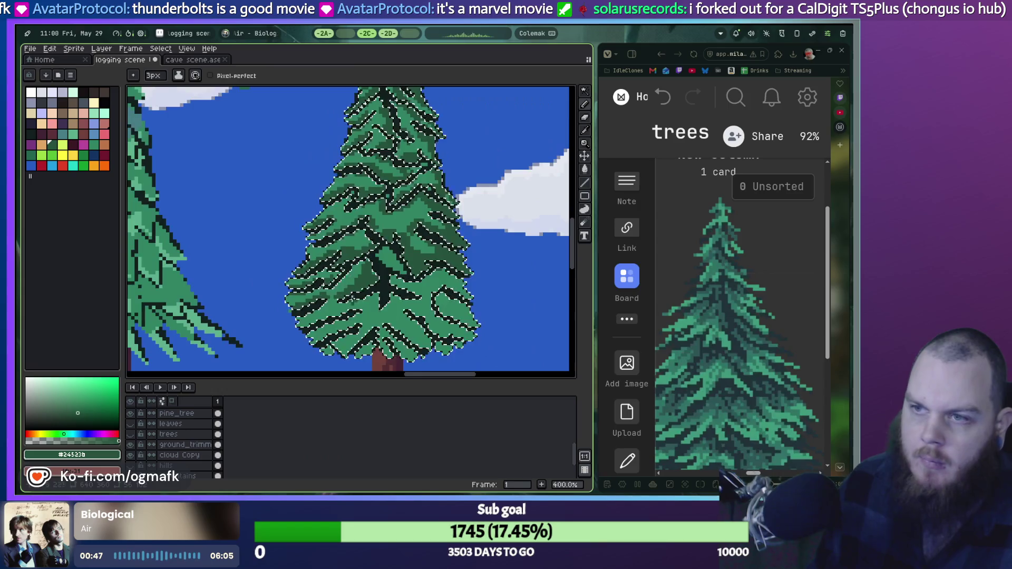
scroll(387, 288, "up", 2)
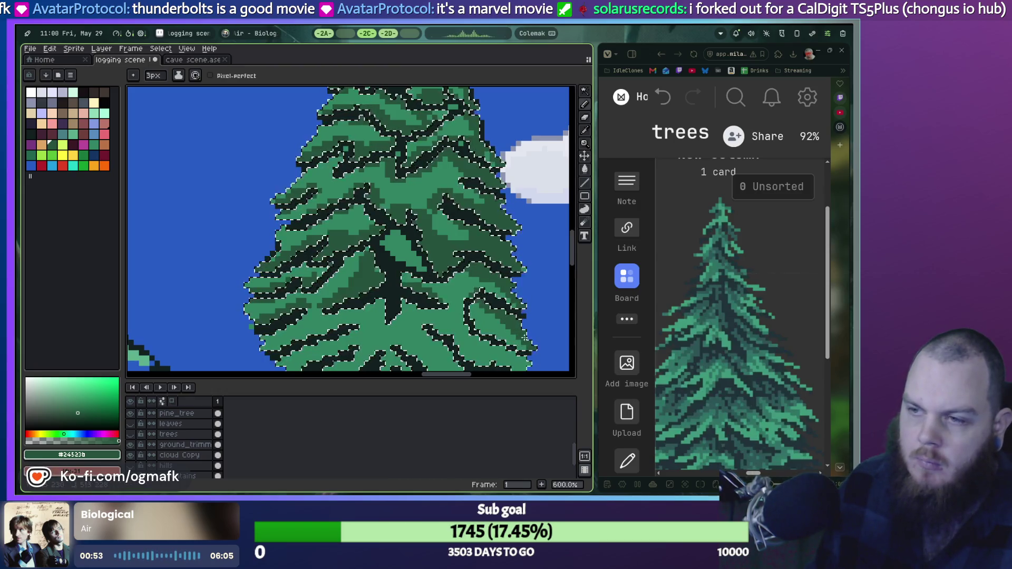
scroll(518, 334, "down", 2)
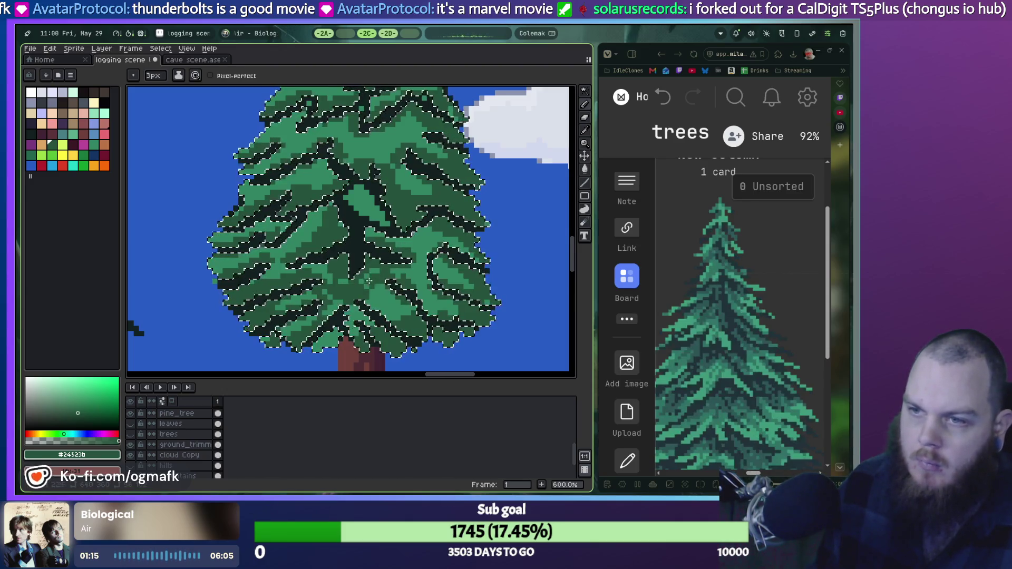
scroll(418, 285, "down", 4)
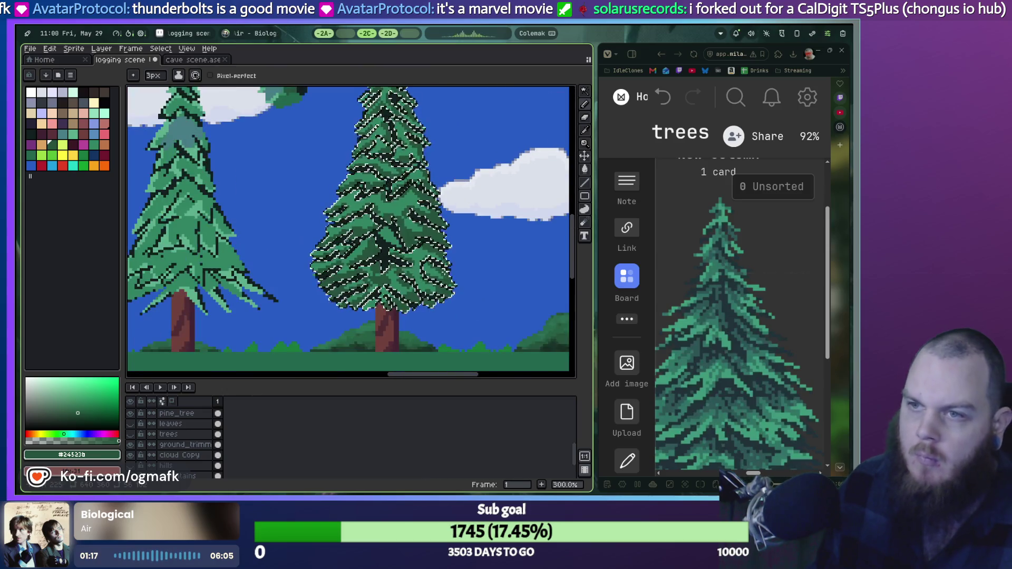
scroll(474, 252, "up", 1)
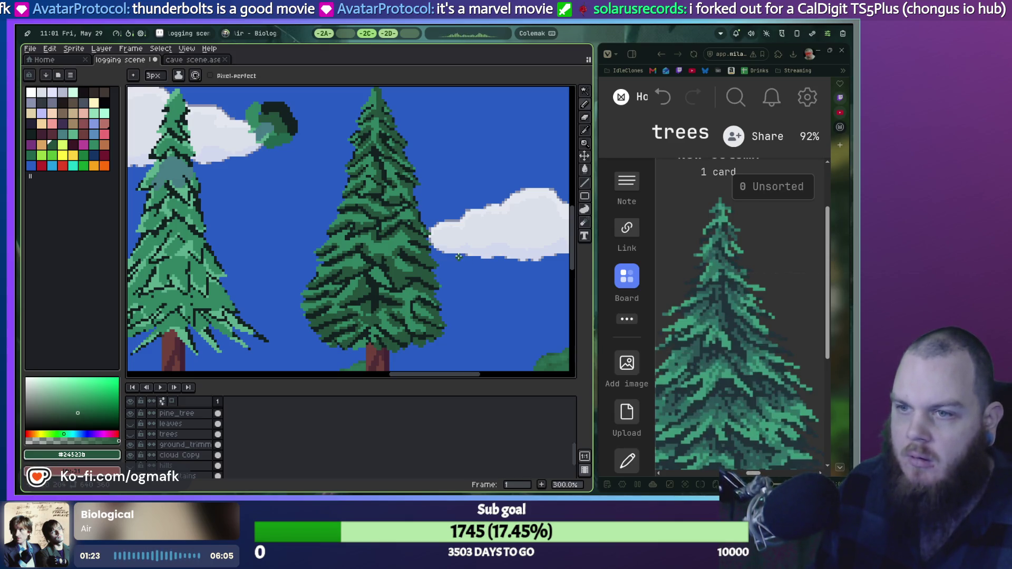
scroll(459, 257, "down", 1)
scroll(458, 256, "up", 1)
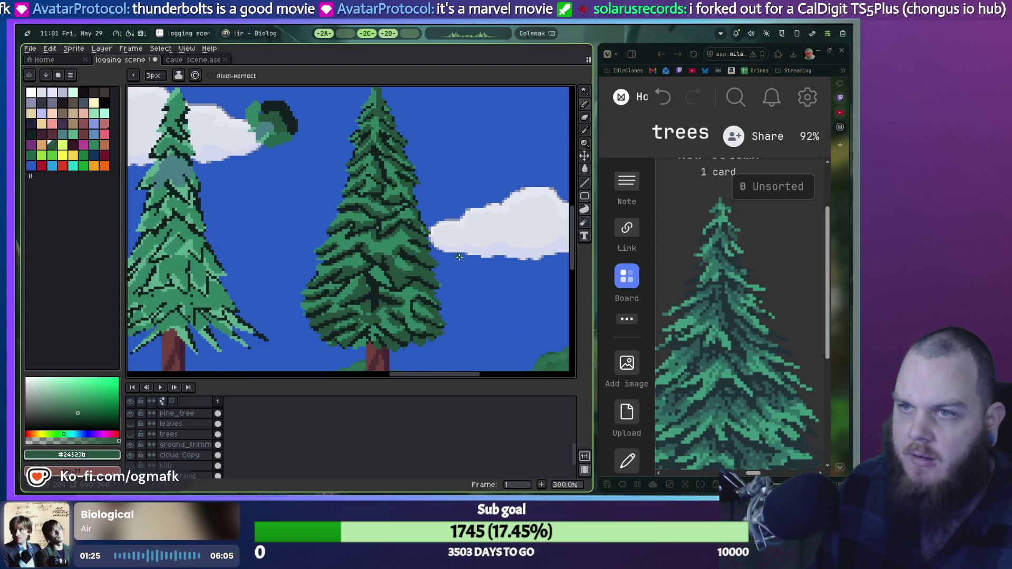
left_click(456, 255)
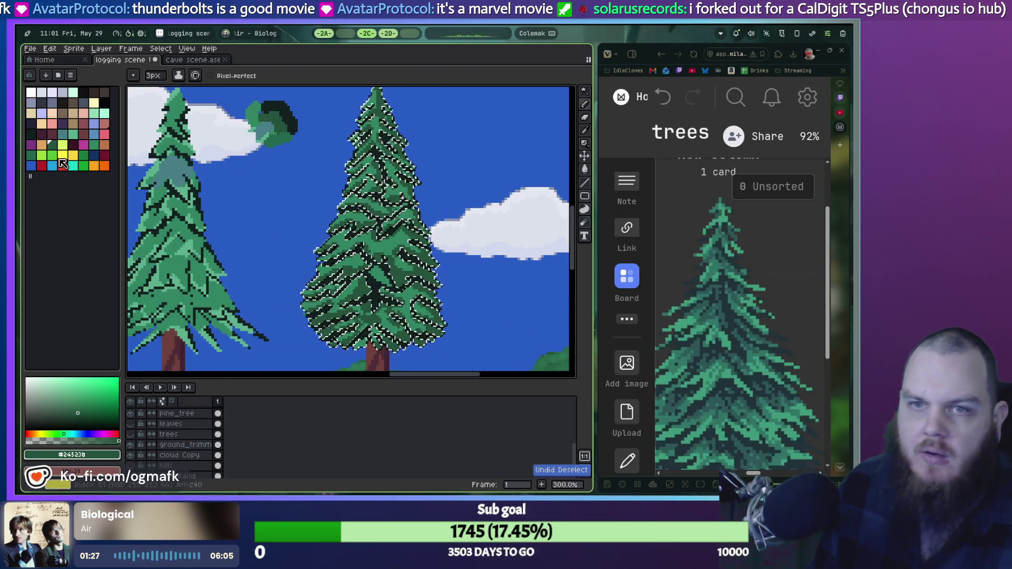
Pick the blue-grey swatch (Idx-13) and undo recent changes, returning to the Pencil.
scroll(291, 134, "up", 1)
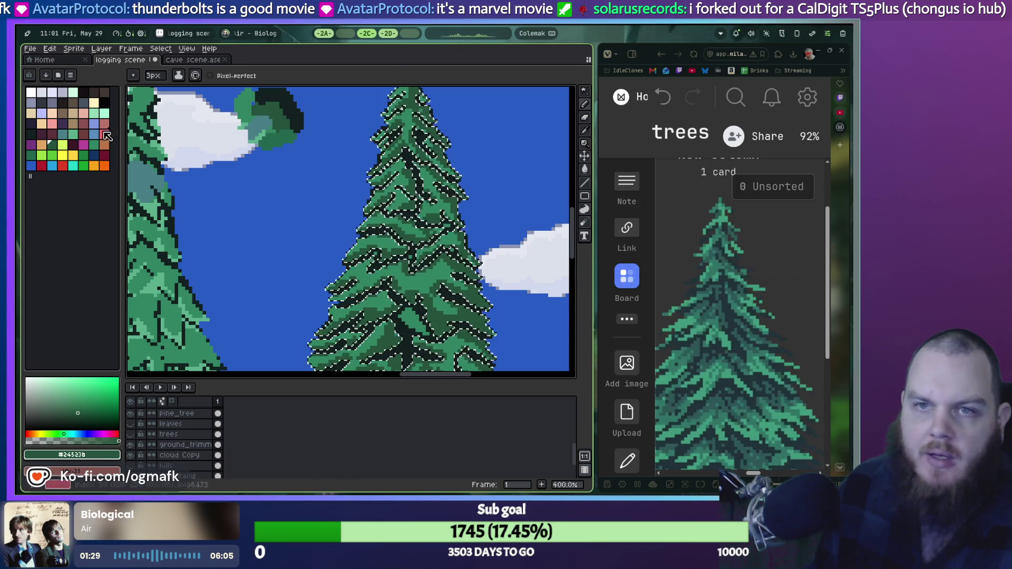
left_click(82, 104)
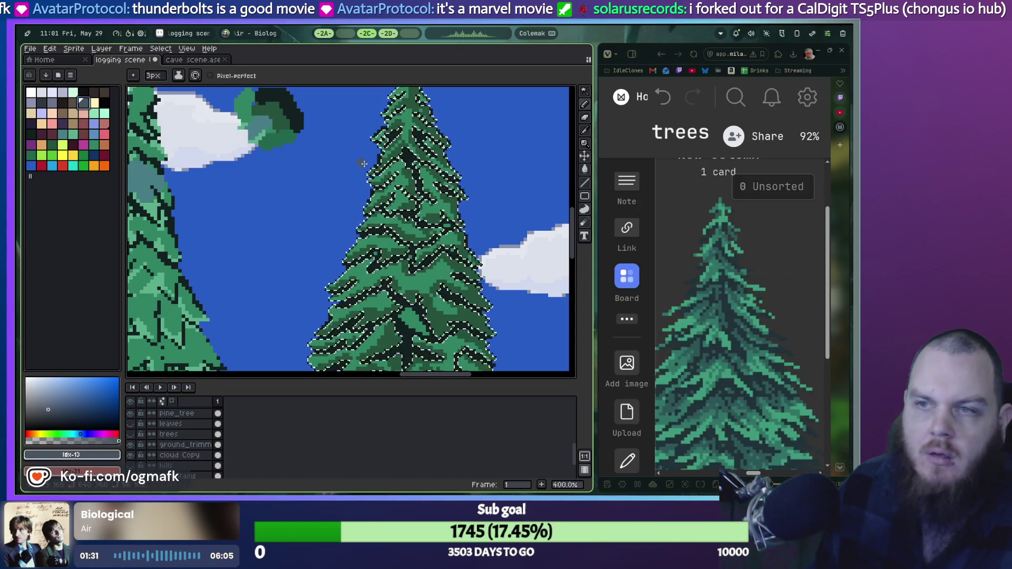
key("g")
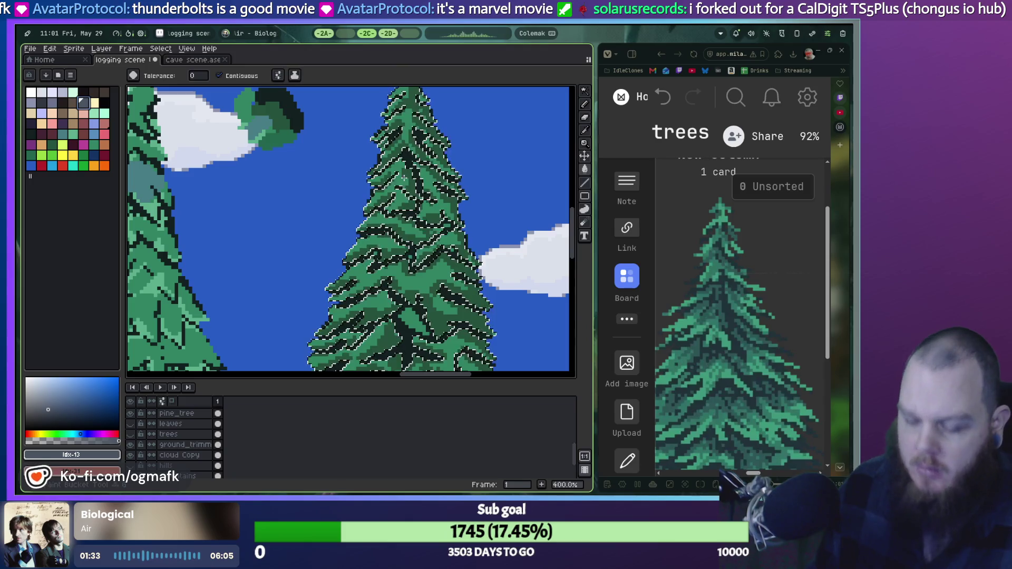
scroll(389, 174, "up", 5)
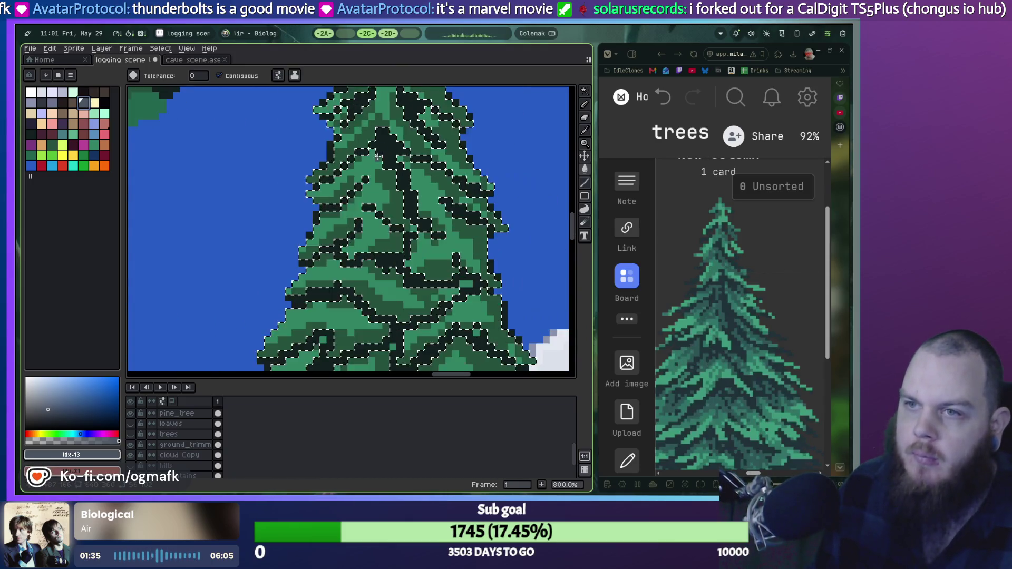
scroll(337, 192, "down", 2)
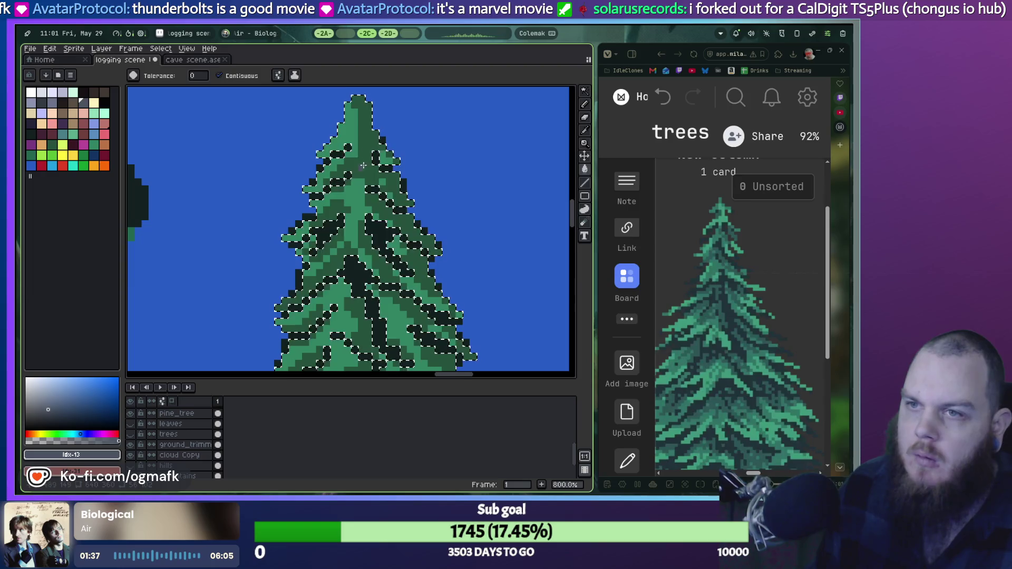
key("ctrl+z")
key("ctrl+z")
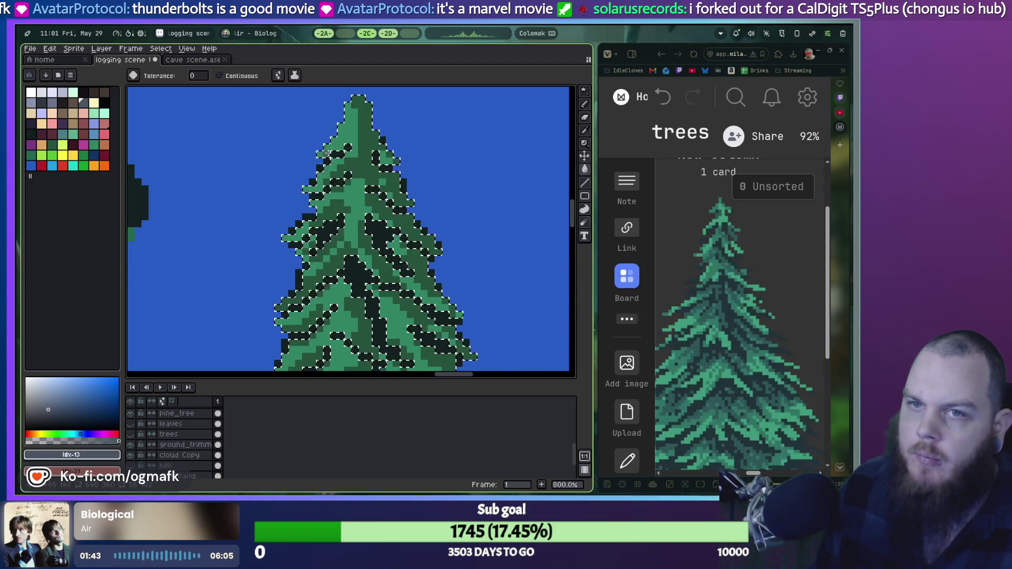
key("b")
key("ctrl+z")
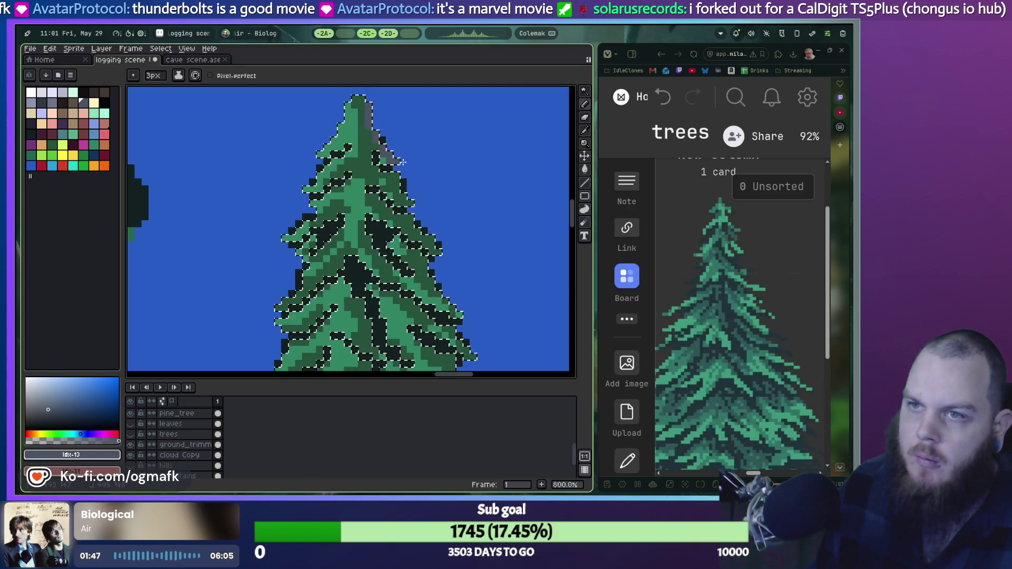
key("ctrl+z")
Paint gray-blue shadow down the tree's right edge, restore the selection and set the brush to 1px.
mouse_move(427, 273)
left_mouse_down()
mouse_move(433, 289)
mouse_move(416, 219)
mouse_move(430, 255)
left_mouse_up()
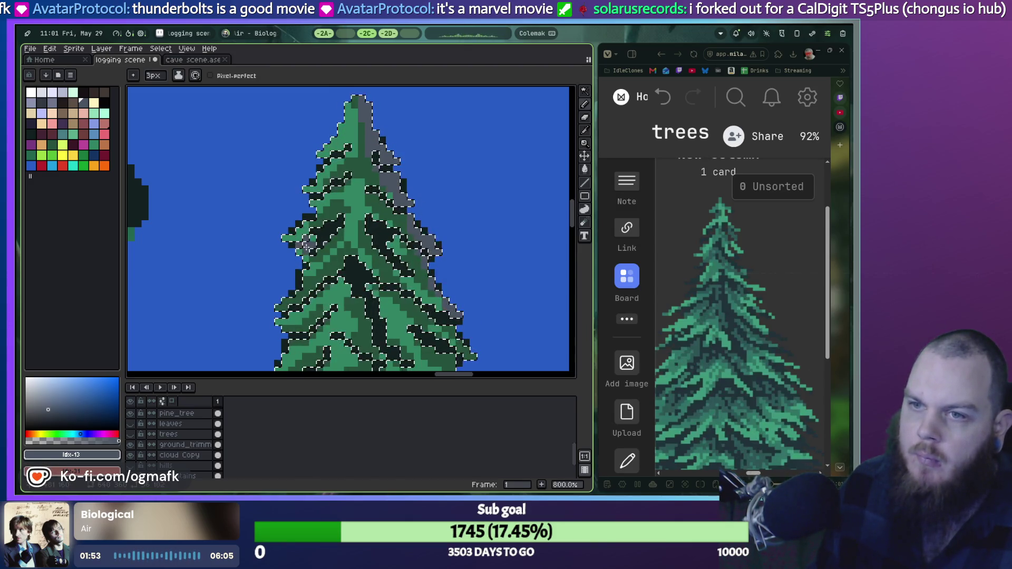
scroll(318, 272, "down", 1)
key("ctrl+d")
key("v")
key("ctrl+z")
key("b")
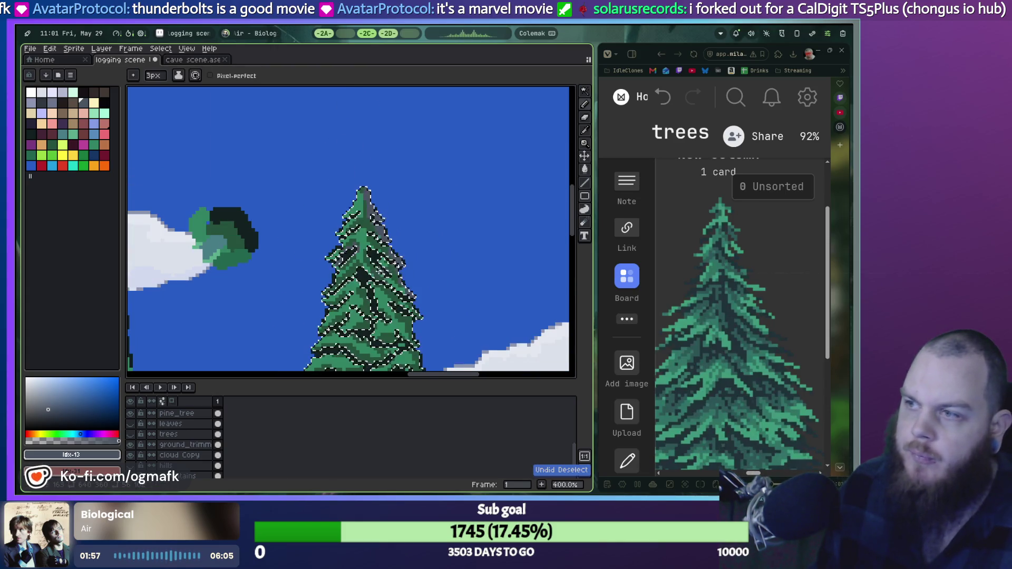
scroll(355, 258, "up", 1)
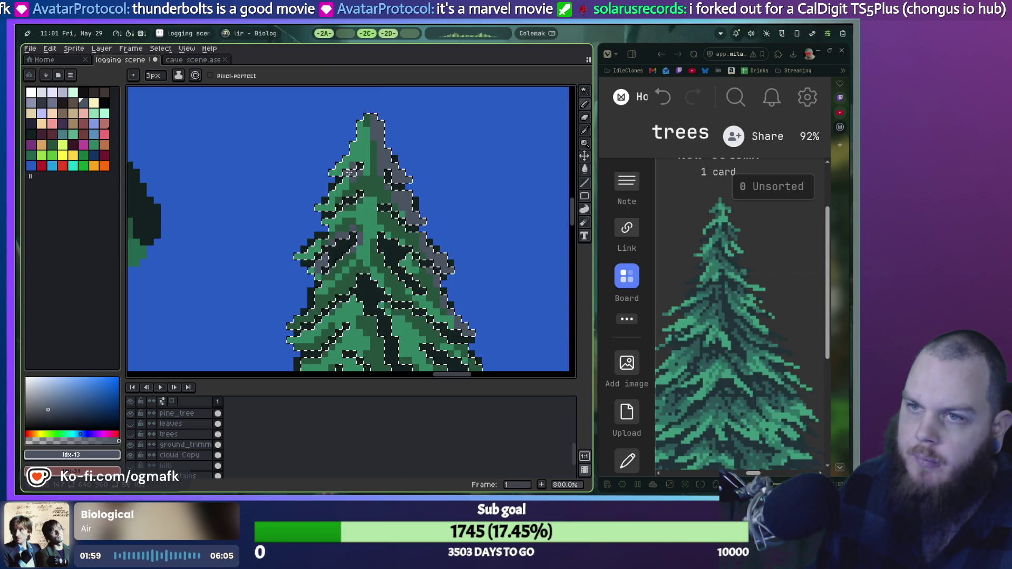
key("minus")
key("minus")
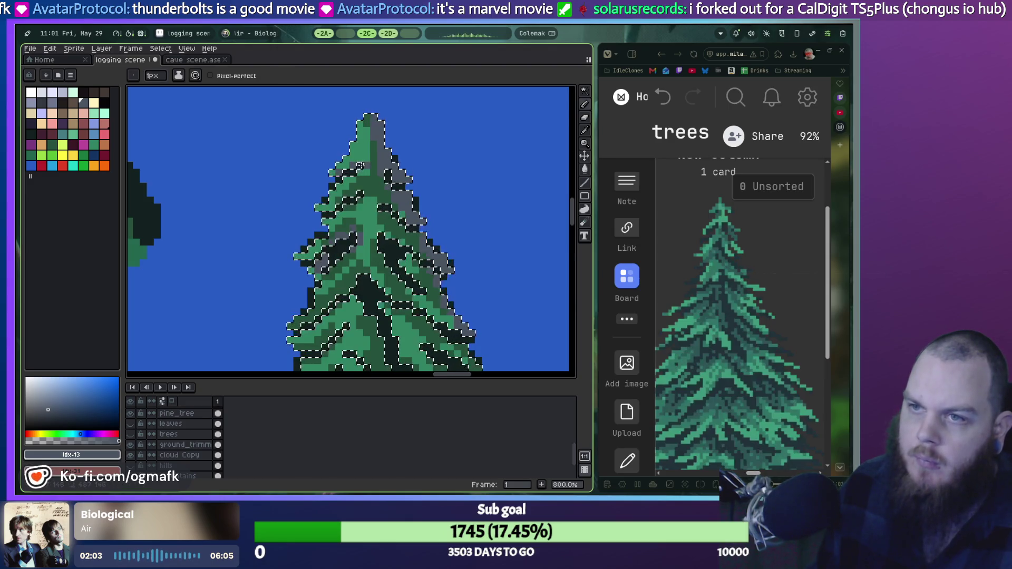
scroll(360, 278, "down", 4)
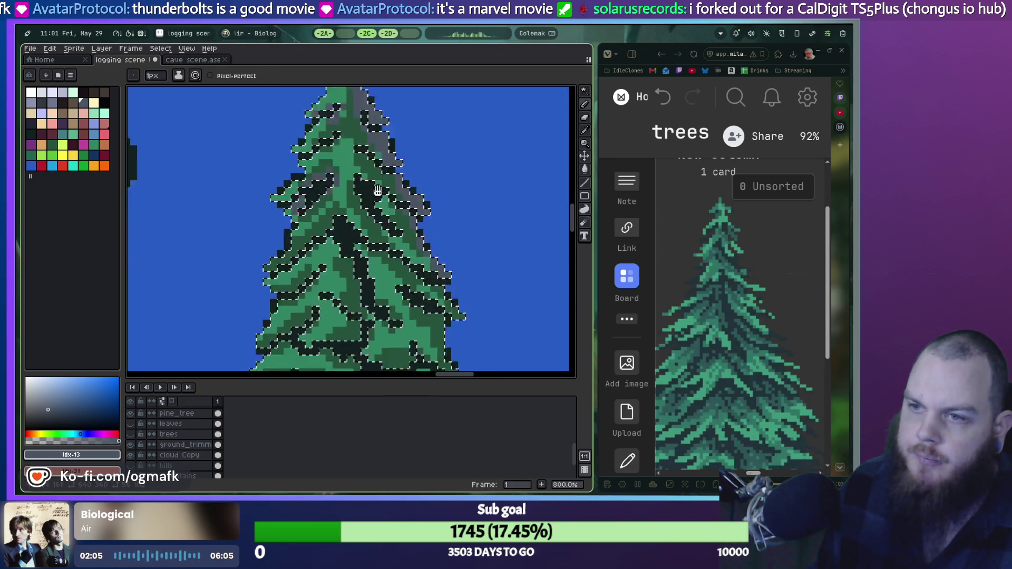
scroll(396, 266, "down", 1)
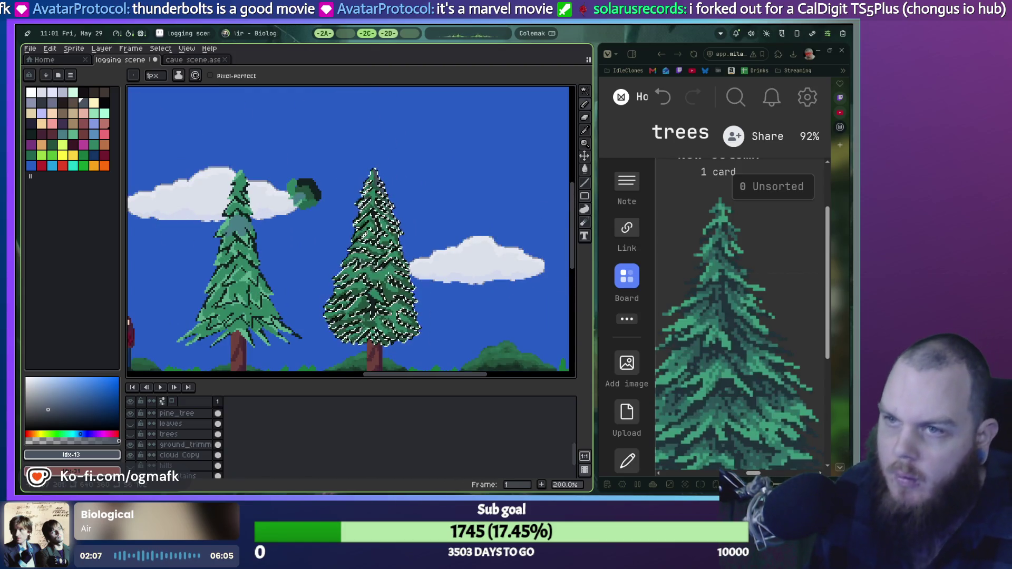
Restore the tree selection and paint gray-blue shadow patches on the lower crown and right side.
key("ctrl+z")
scroll(417, 269, "up", 7)
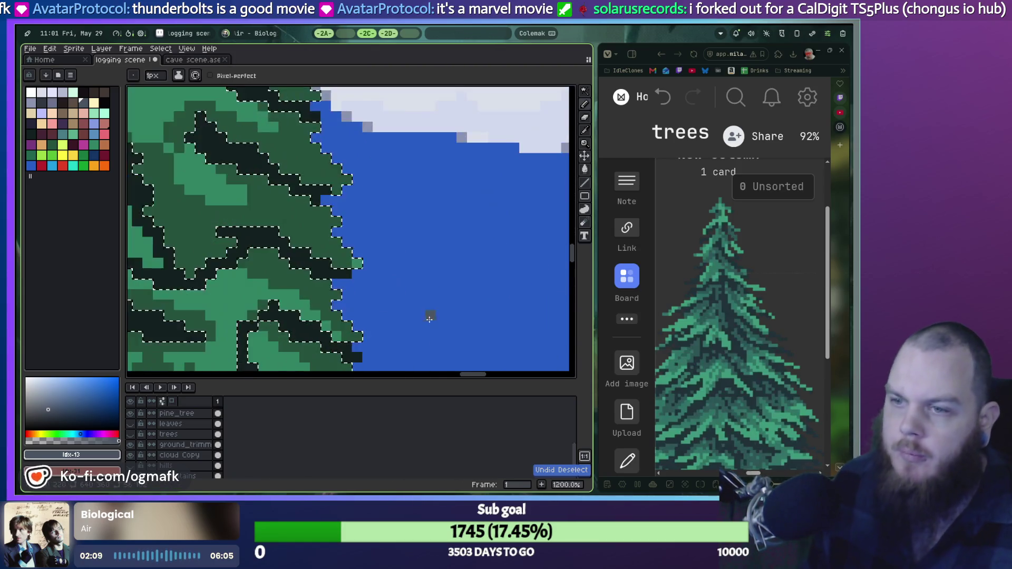
scroll(470, 228, "down", 2)
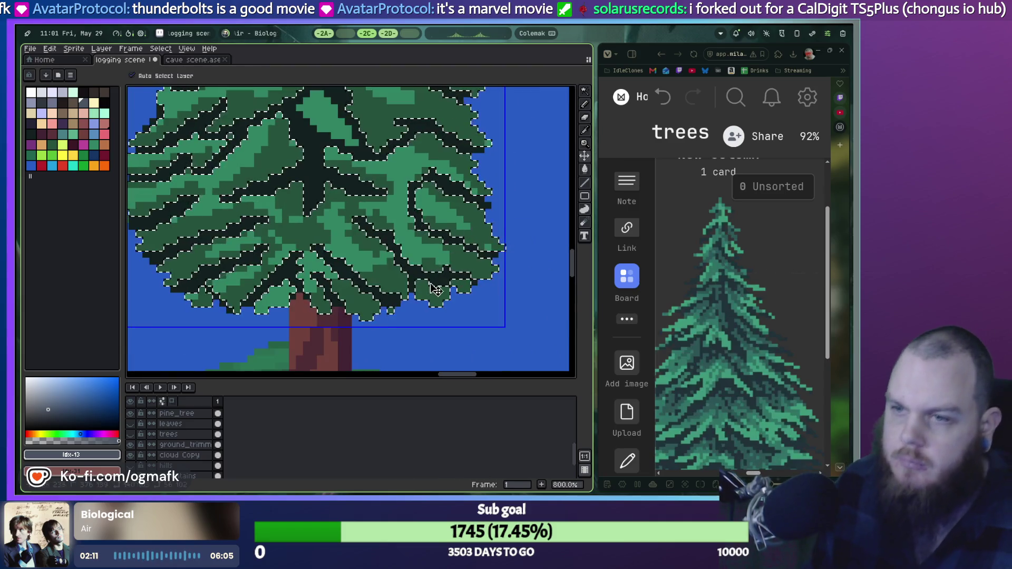
mouse_move(338, 312)
left_mouse_down()
mouse_move(390, 282)
mouse_move(433, 293)
mouse_move(301, 306)
left_mouse_up()
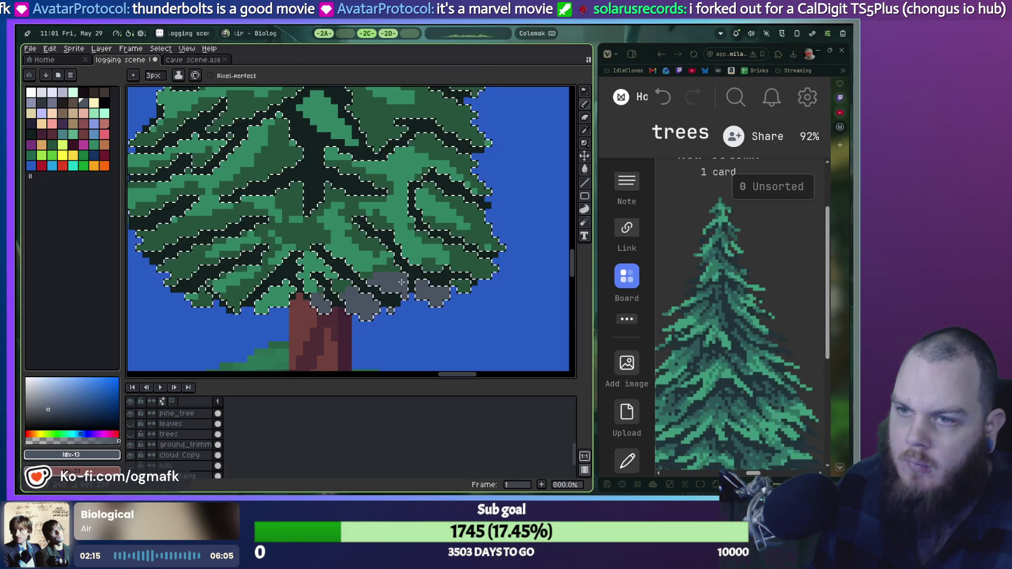
mouse_move(443, 266)
left_mouse_down()
mouse_move(474, 232)
mouse_move(478, 195)
left_mouse_up()
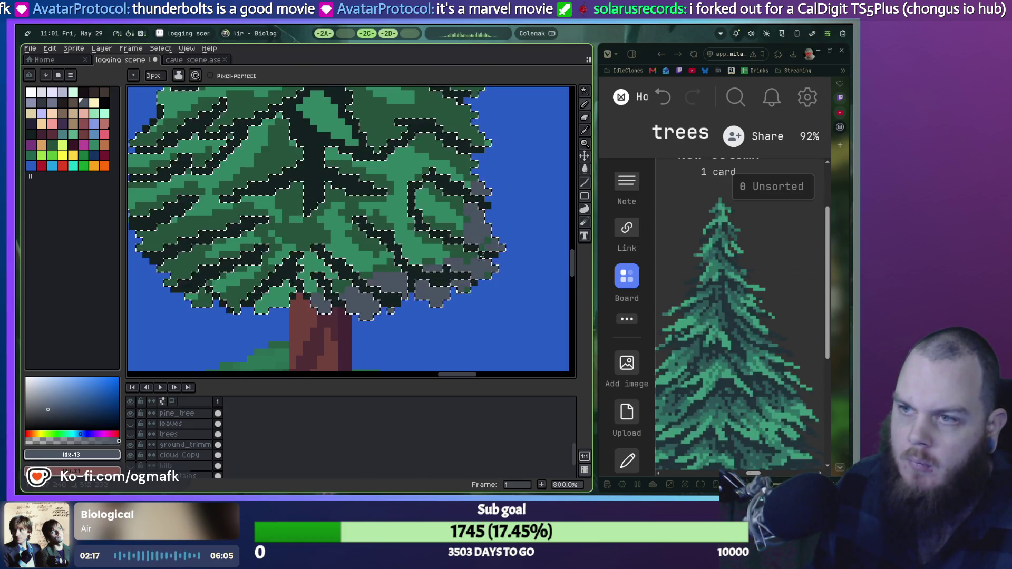
scroll(456, 303, "up", 1)
scroll(444, 177, "down", 4)
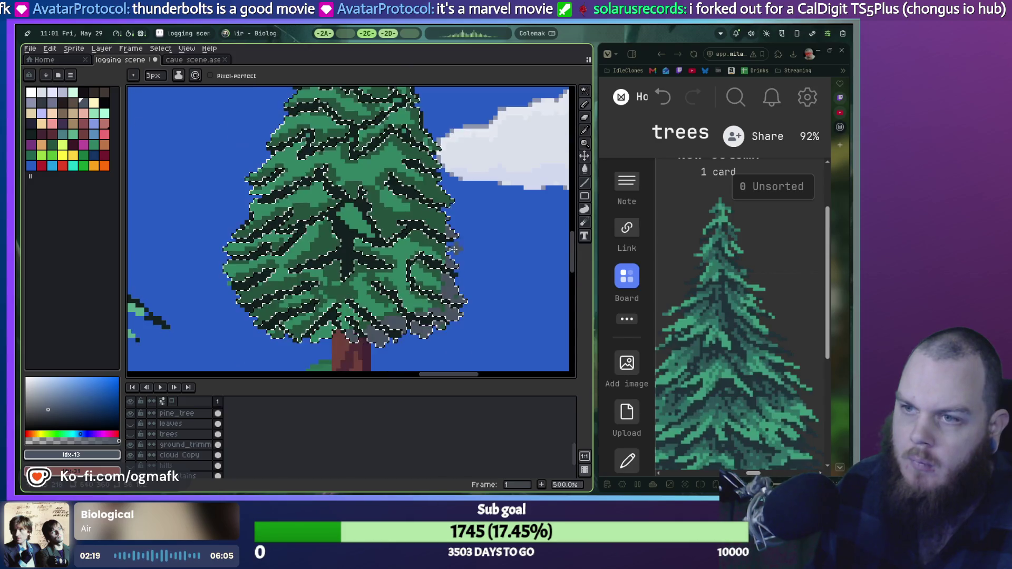
scroll(452, 231, "up", 4)
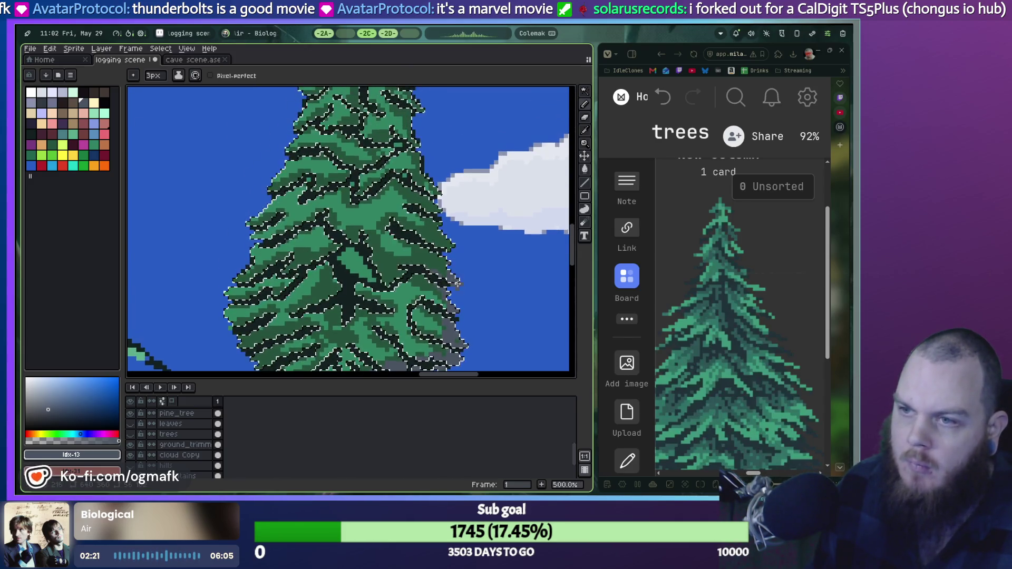
left_click_drag(437, 202, 457, 265)
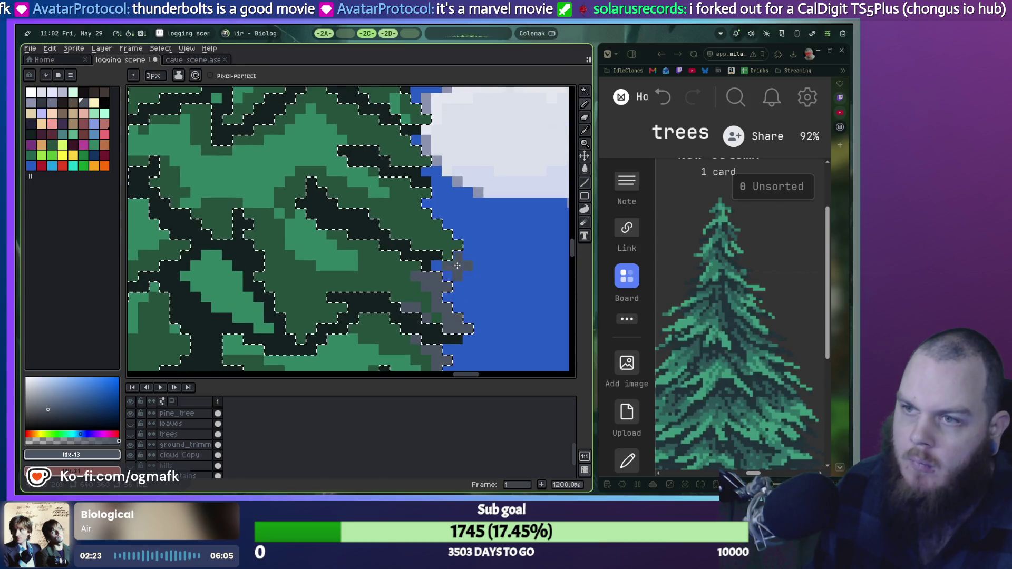
scroll(452, 264, "down", 4)
scroll(452, 275, "up", 2)
scroll(436, 305, "down", 2)
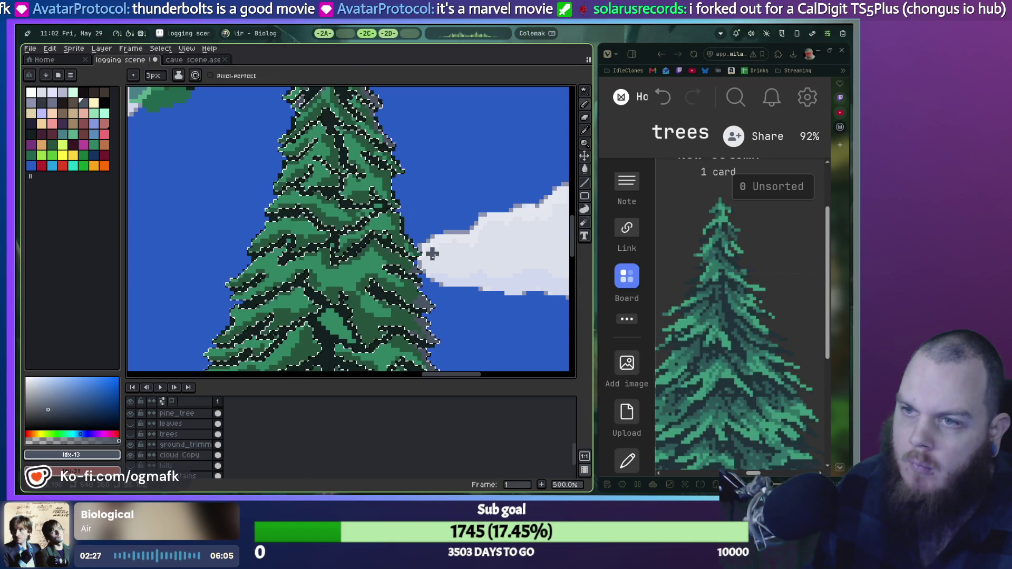
Paint gray-blue shadow shapes through the upper branches around the tree's centre.
mouse_move(396, 187)
left_mouse_down()
mouse_move(416, 196)
mouse_move(424, 247)
left_mouse_up()
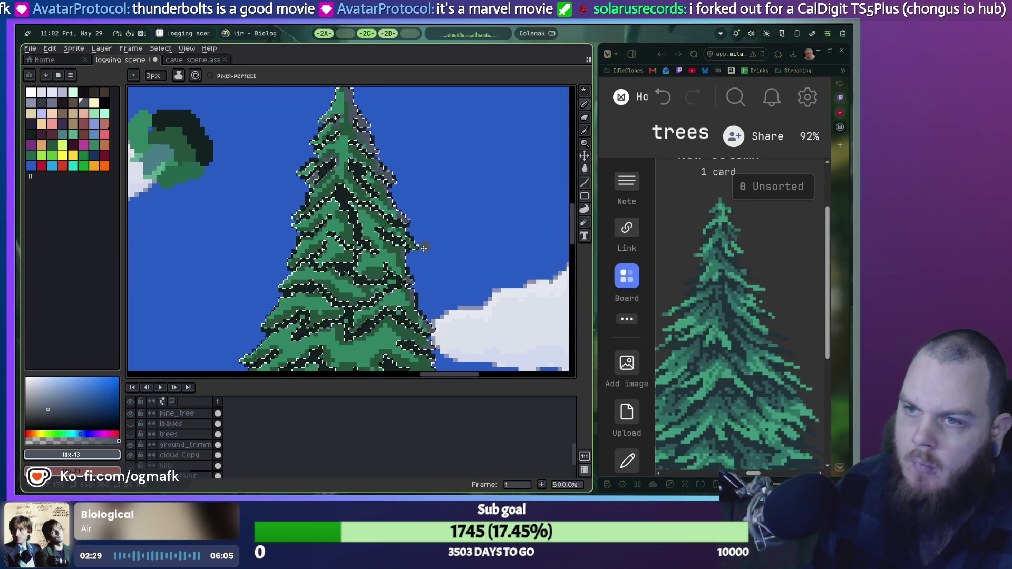
scroll(402, 225, "up", 2)
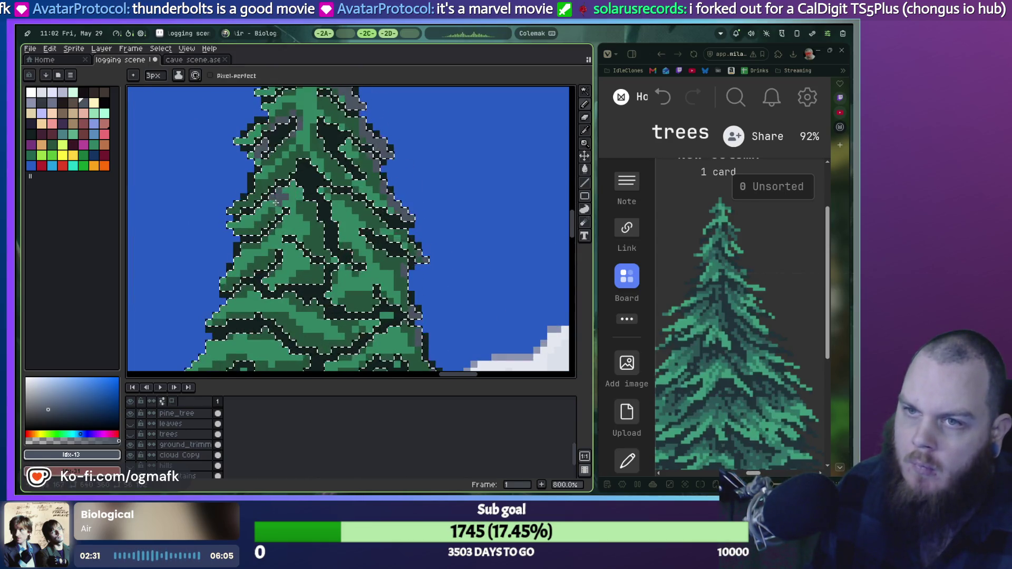
left_click_drag(276, 202, 310, 288)
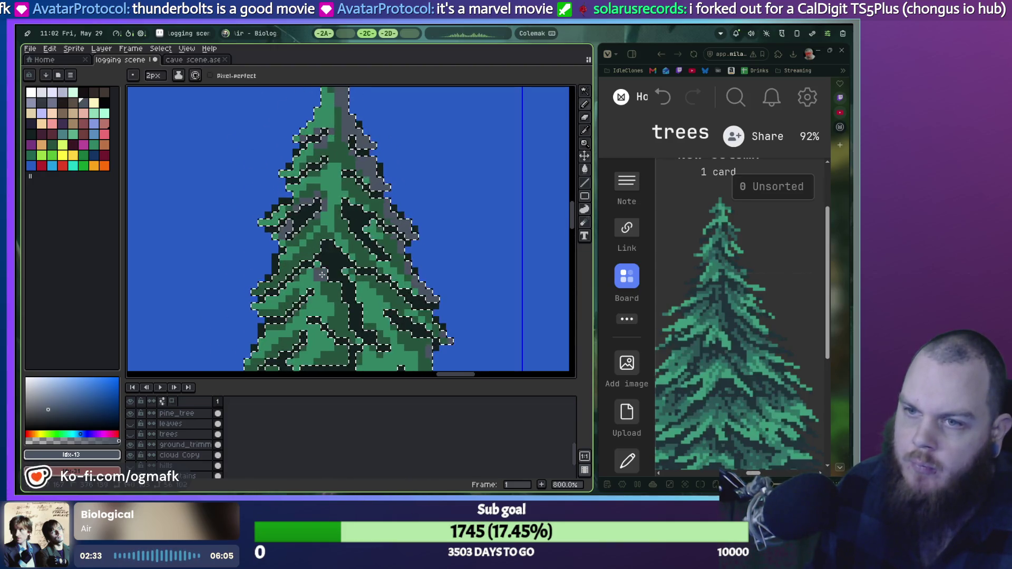
scroll(322, 274, "up", 6)
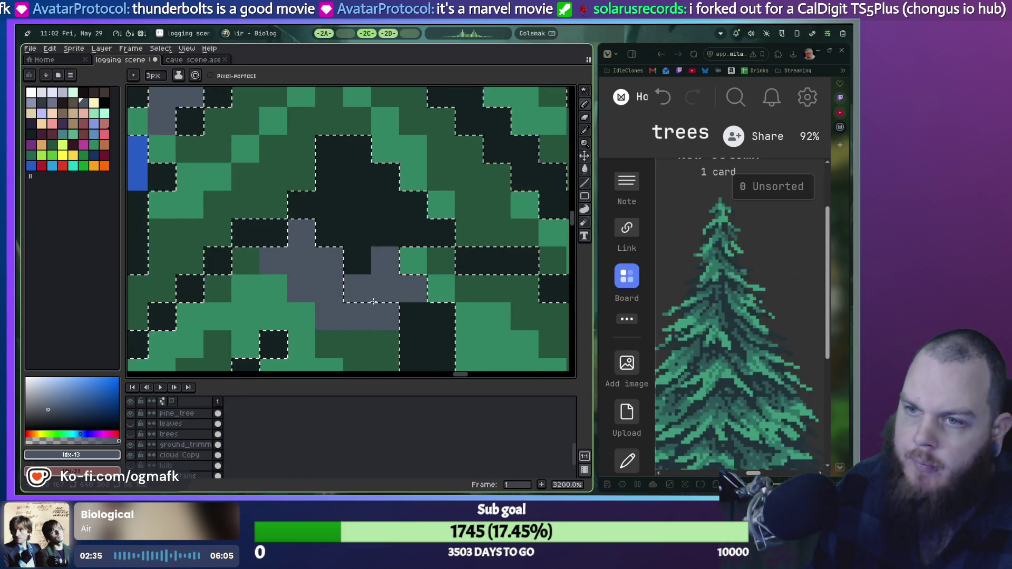
scroll(334, 244, "down", 3)
left_click_drag(334, 244, 377, 287)
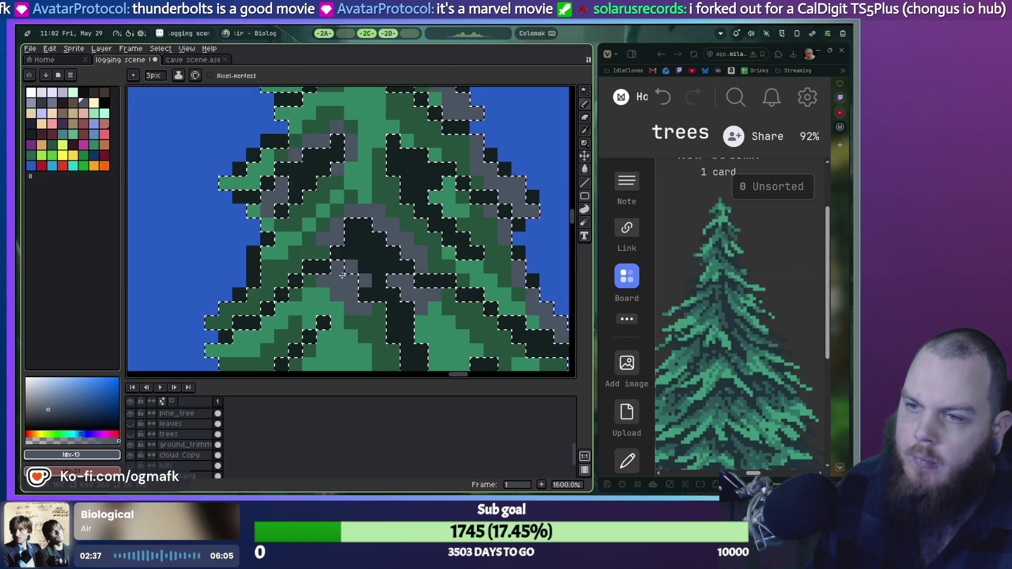
Paint a gray stroke across the branches and deselect to preview the tree.
scroll(376, 287, "down", 2)
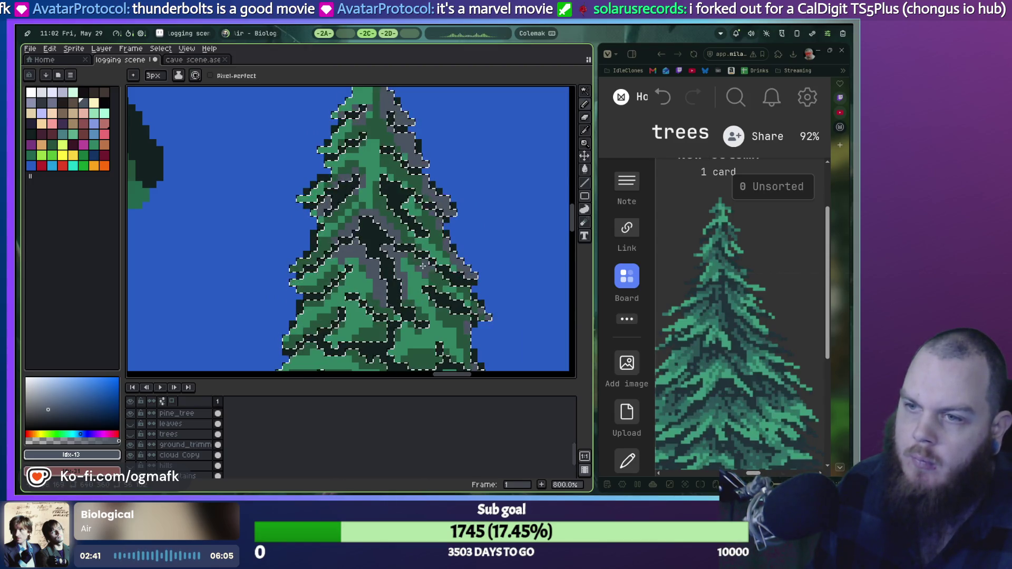
scroll(311, 331, "up", 1)
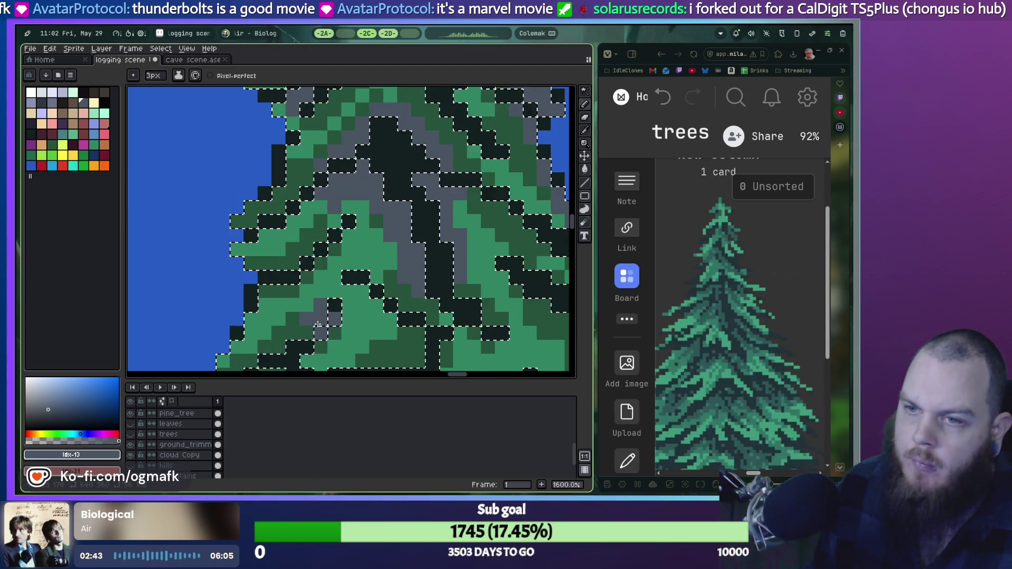
scroll(340, 284, "down", 1)
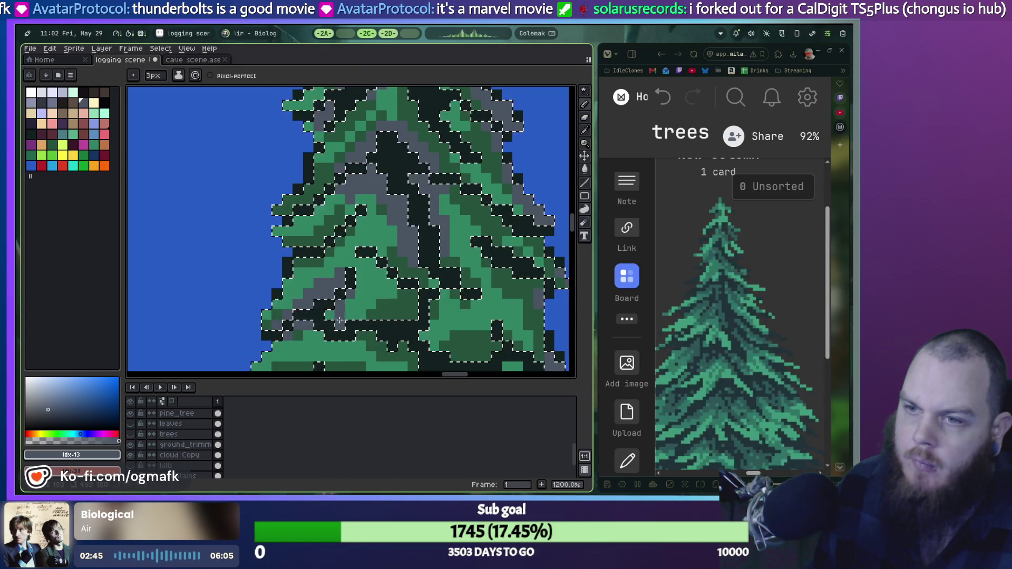
left_click_drag(337, 319, 402, 319)
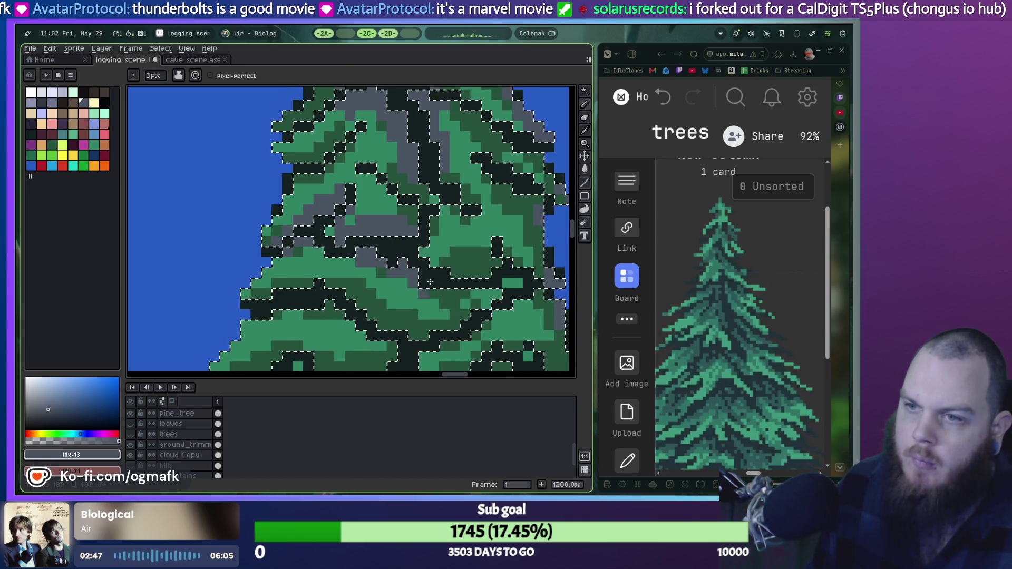
scroll(461, 304, "down", 3)
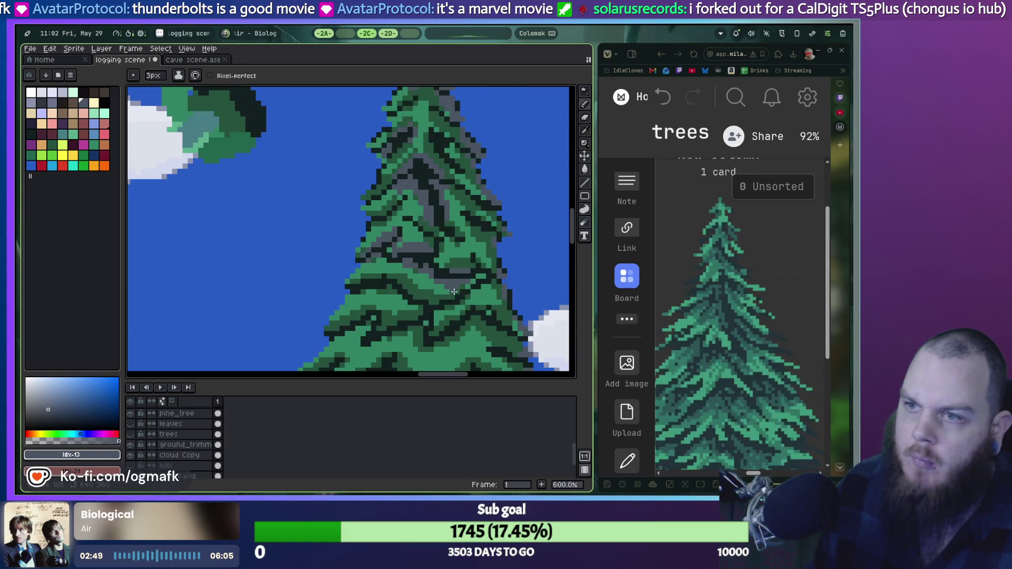
key("ctrl+d")
left_click_drag(462, 304, 407, 236)
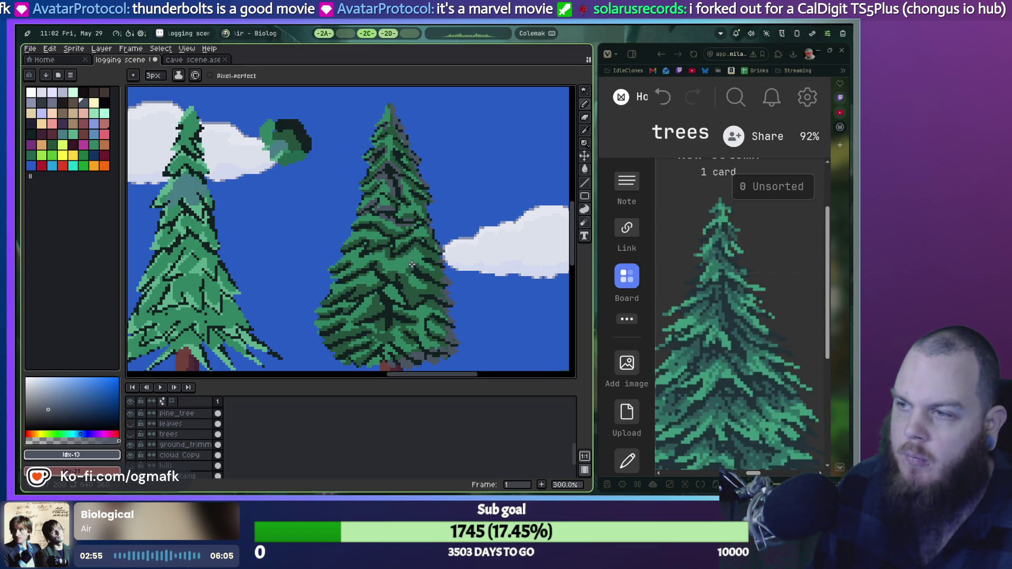
Undo the last stroke, bring the other pine into view, and set the brush to 1px.
key("ctrl+z")
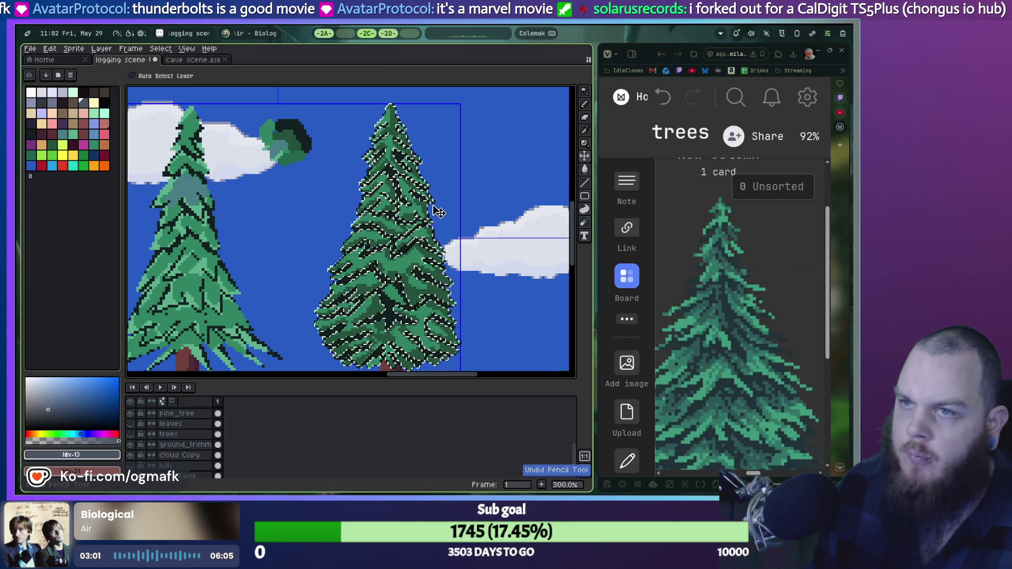
scroll(406, 201, "up", 2)
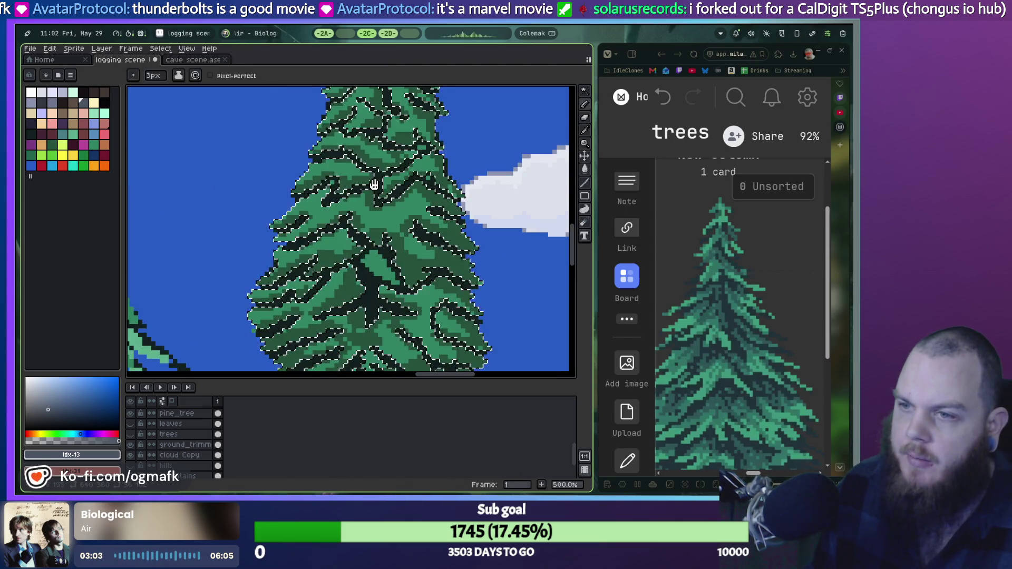
left_click_drag(413, 256, 398, 198)
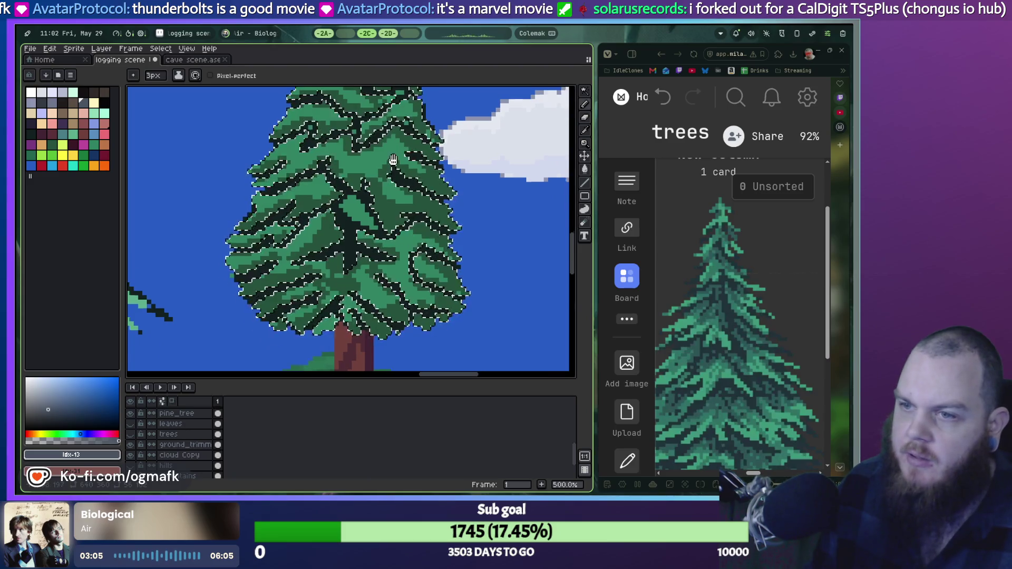
scroll(392, 160, "down", 2)
scroll(361, 241, "up", 6)
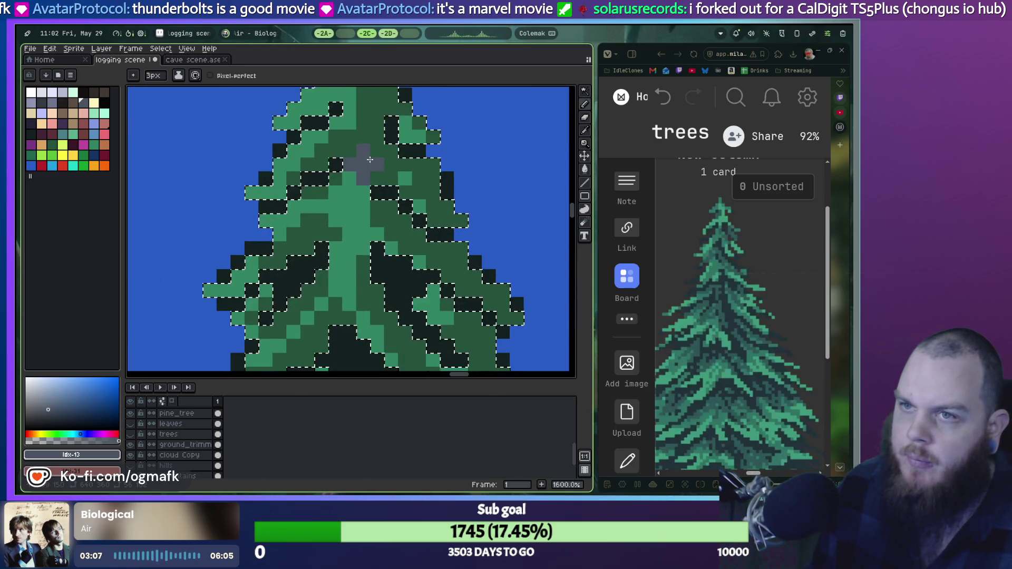
scroll(337, 221, "up", 2)
key("minus")
key("minus")
Try single gray pixels and a diagonal run near the tree top, undoing misplaced ones.
left_click(320, 199)
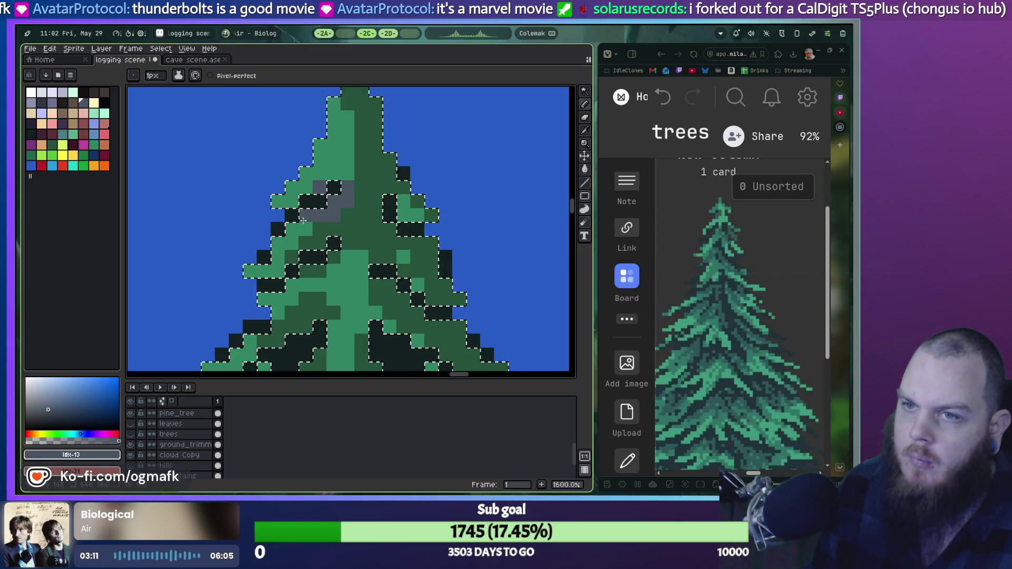
key("ctrl+z")
key("ctrl+z")
key("ctrl+y")
scroll(404, 237, "up", 1)
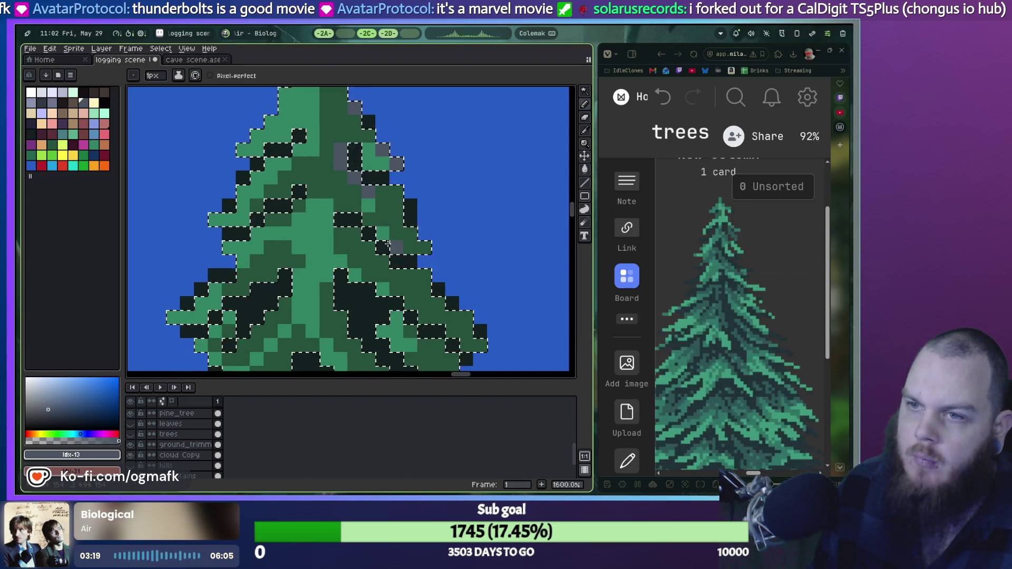
left_click_drag(340, 206, 382, 261)
key("ctrl+z")
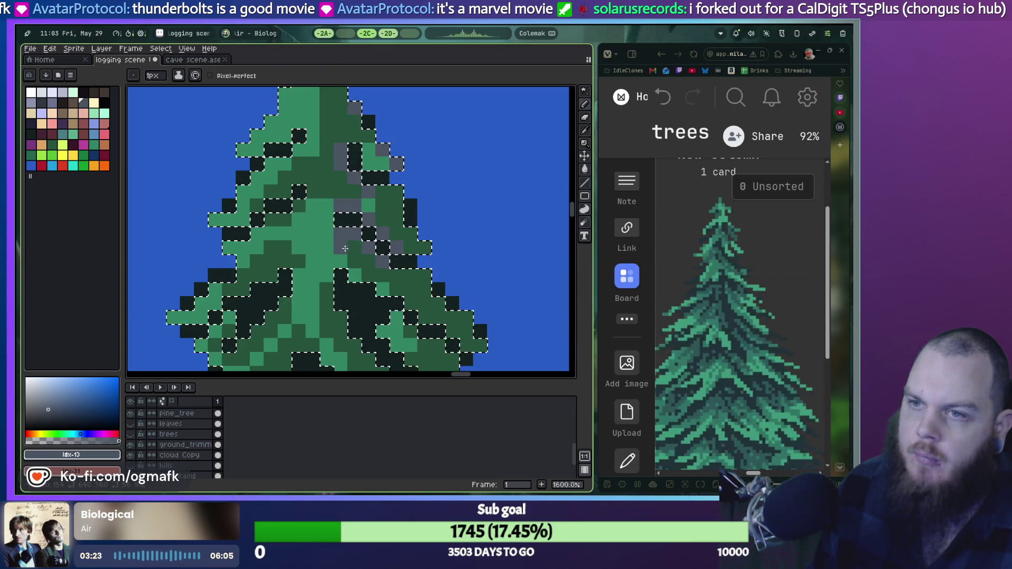
key("ctrl+z")
left_click(421, 246)
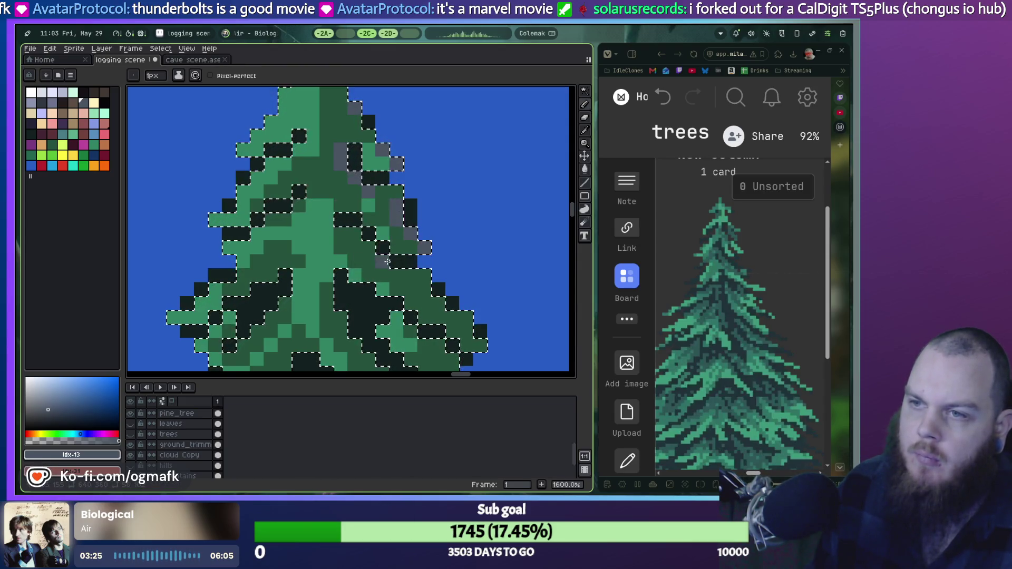
key("ctrl+z")
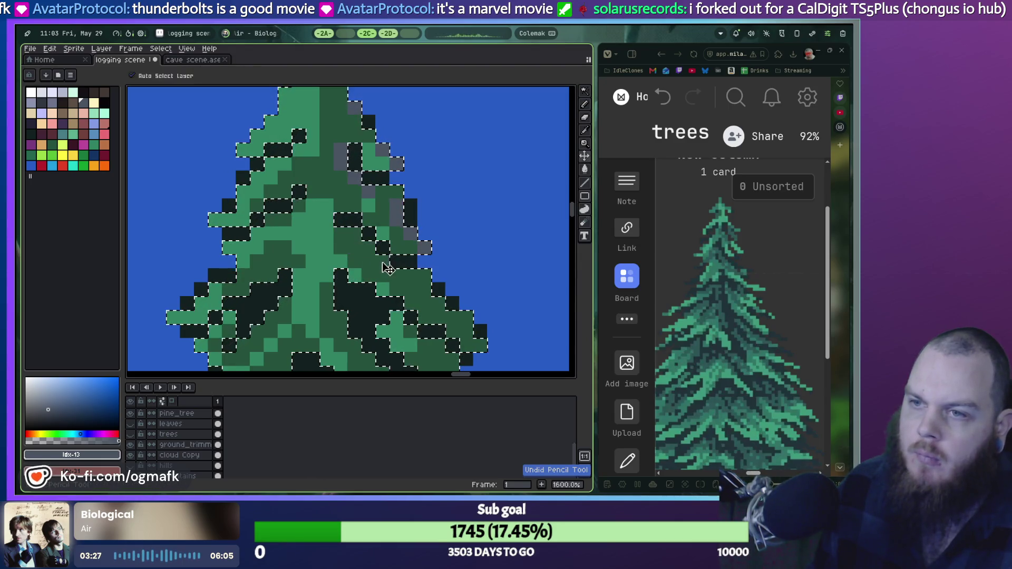
Paint gray shadow pixels across the branches in the tree's middle.
left_click_drag(369, 261, 354, 241)
key("ctrl+z")
left_click(377, 259)
key("ctrl+z")
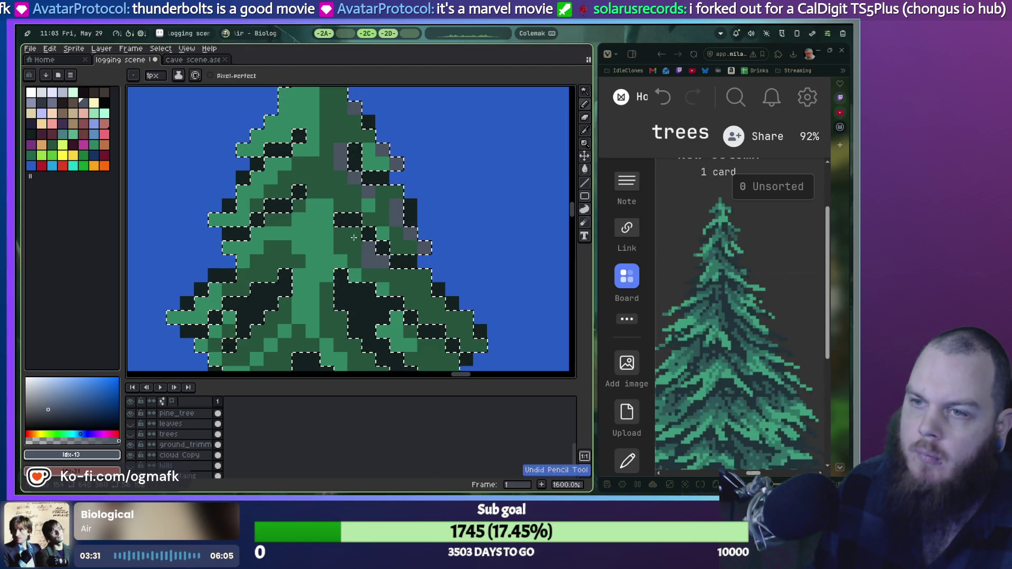
left_click_drag(342, 234, 381, 259)
scroll(381, 260, "down", 2)
scroll(381, 260, "right", 2)
Add gray accents on the lower, left and right-side branches.
left_click(322, 300)
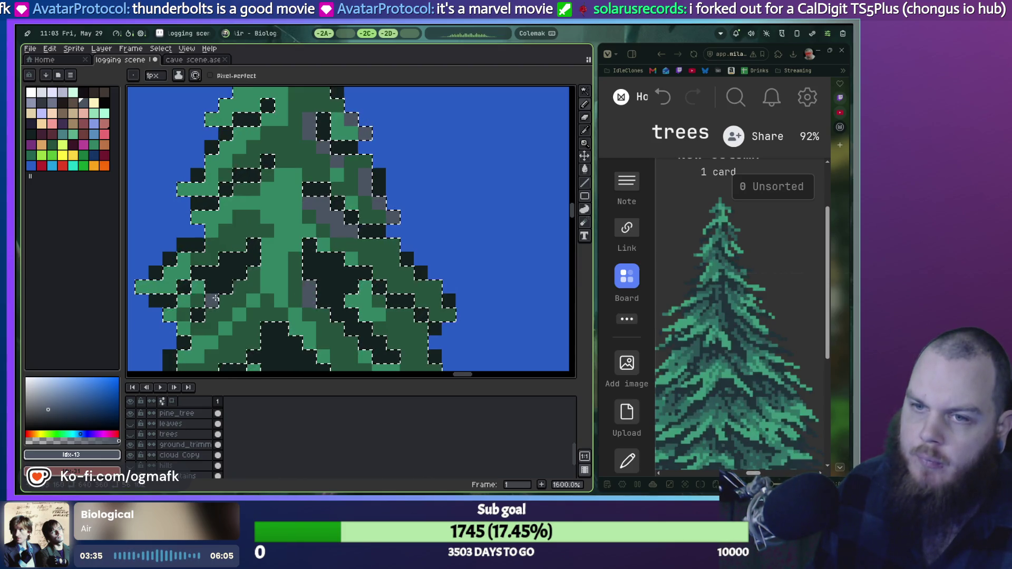
left_click_drag(227, 297, 253, 273)
scroll(205, 300, "down", 3)
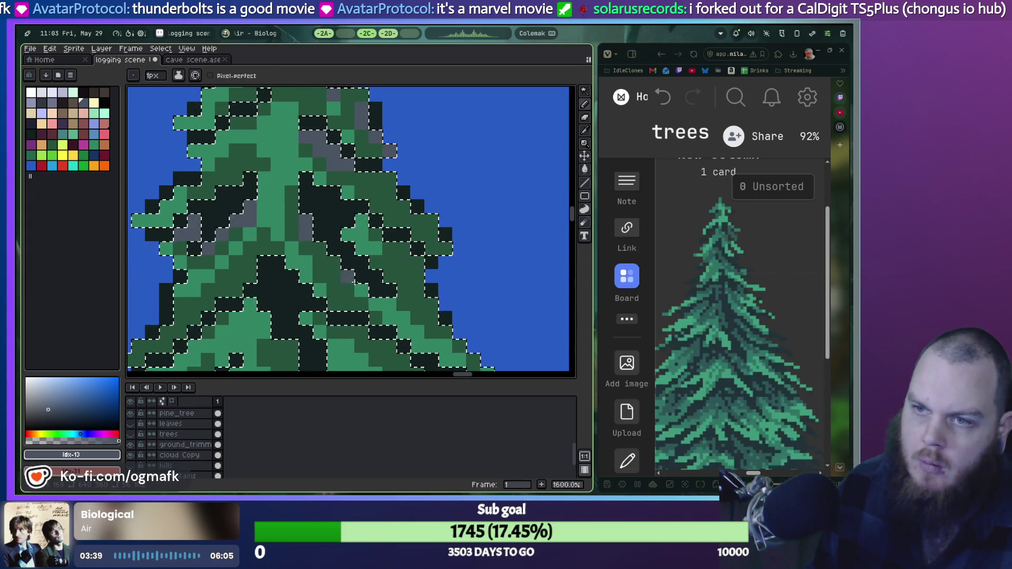
left_click_drag(391, 248, 363, 223)
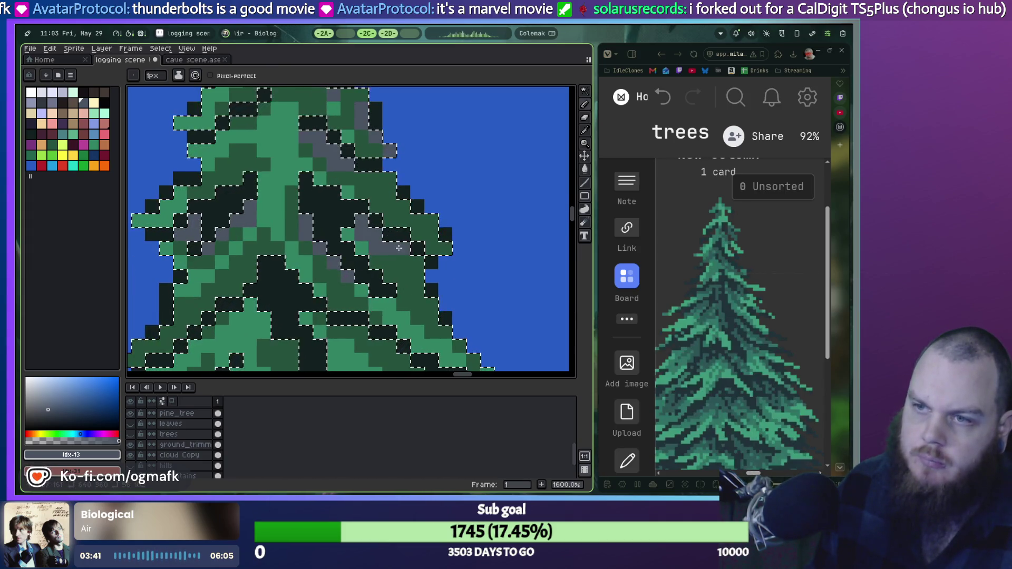
scroll(396, 262, "down", 3)
scroll(395, 262, "left", 2)
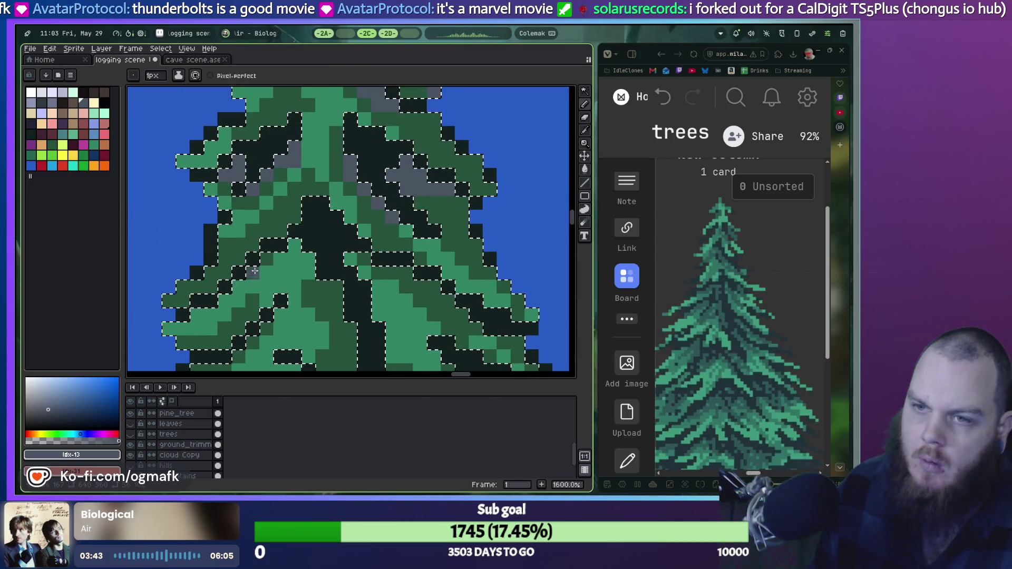
left_click_drag(294, 246, 267, 259)
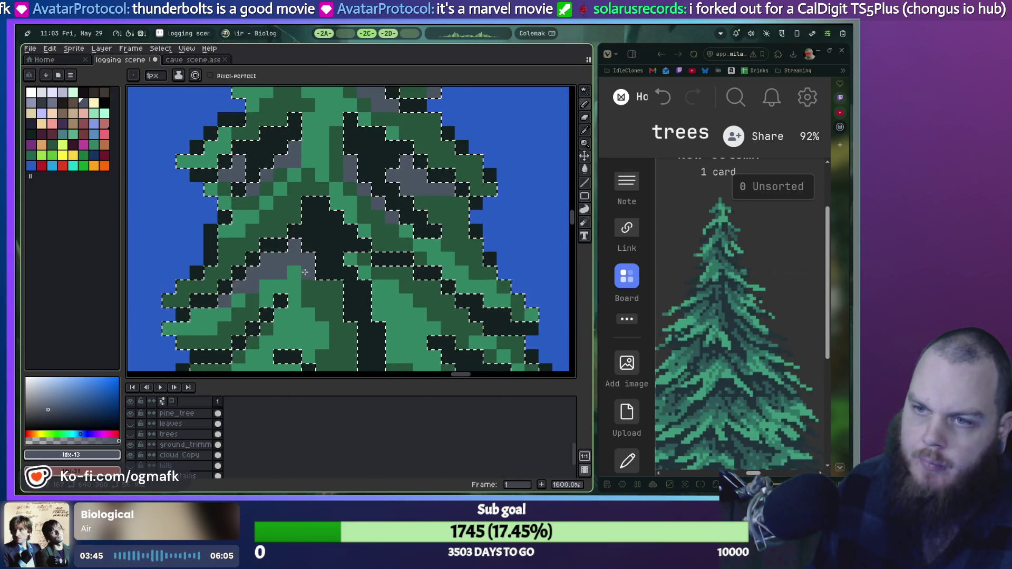
left_click_drag(367, 284, 327, 244)
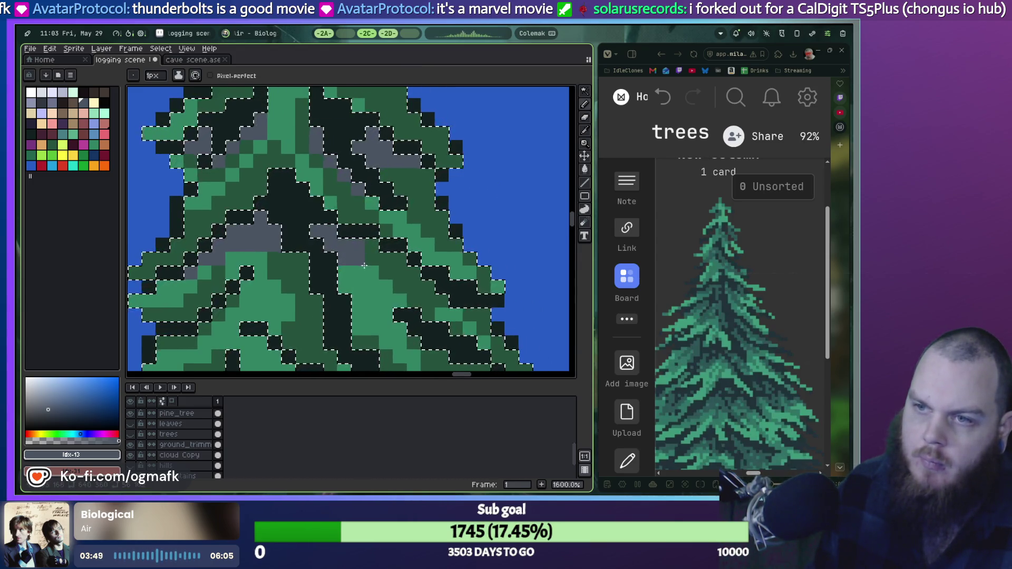
Pan across the pine and draw a grey shadow stroke along a right-side branch, redrawing it after an undo.
scroll(364, 265, "down", 4)
scroll(362, 289, "up", 5)
left_click_drag(316, 162, 490, 162)
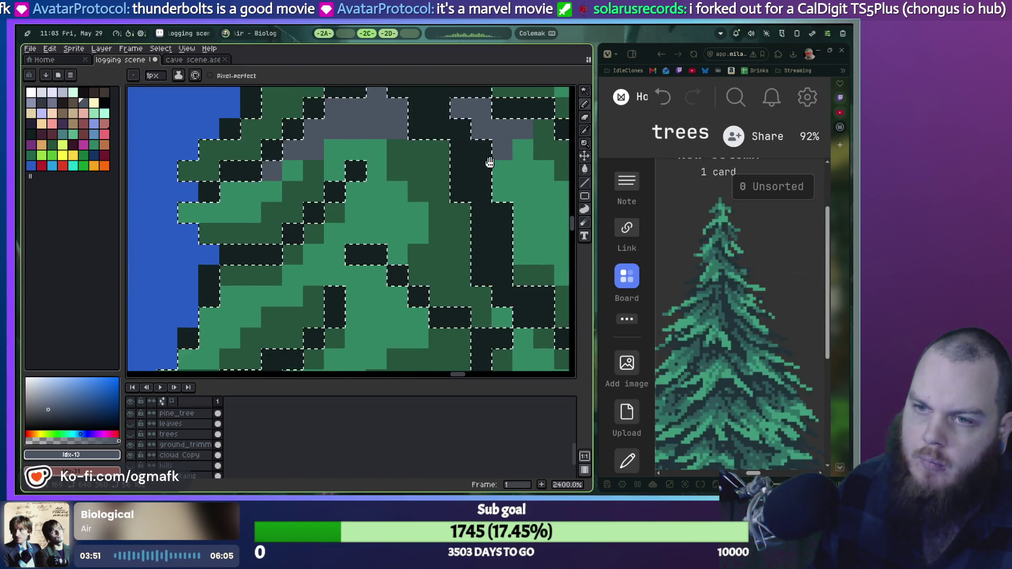
left_click_drag(413, 208, 302, 208)
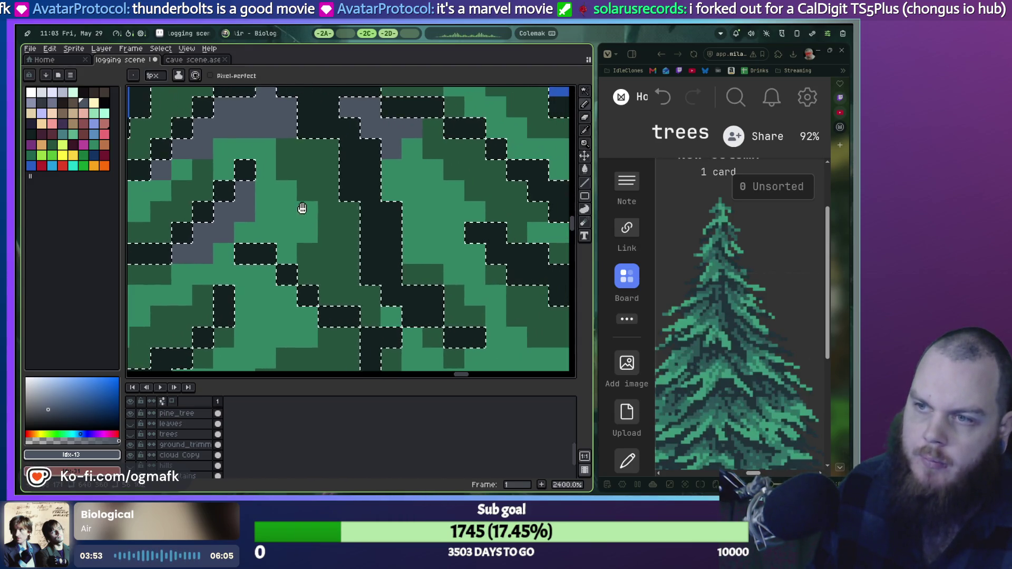
scroll(391, 268, "down", 2)
scroll(388, 272, "up", 1)
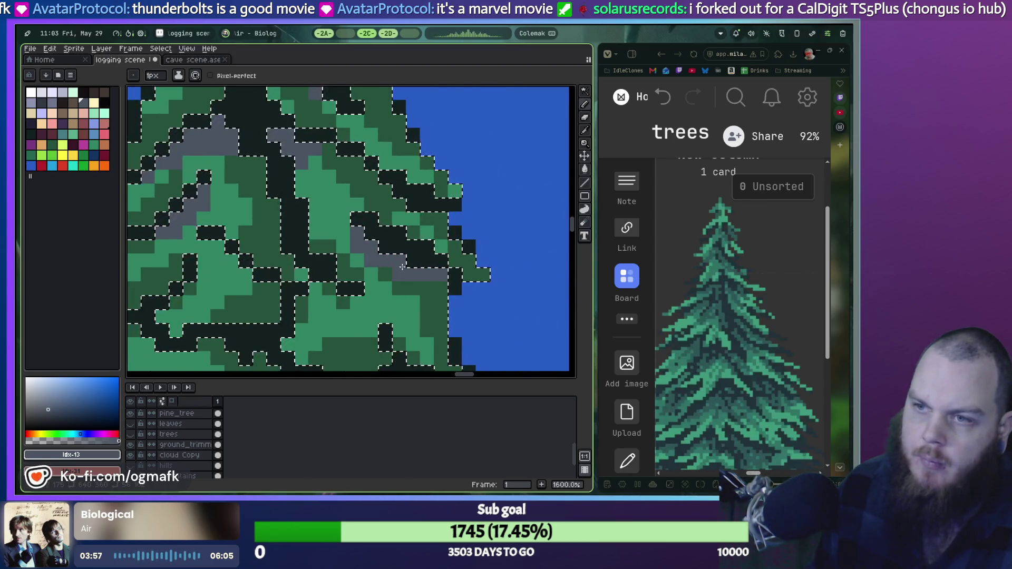
key("ctrl+z")
left_click_drag(442, 275, 376, 250)
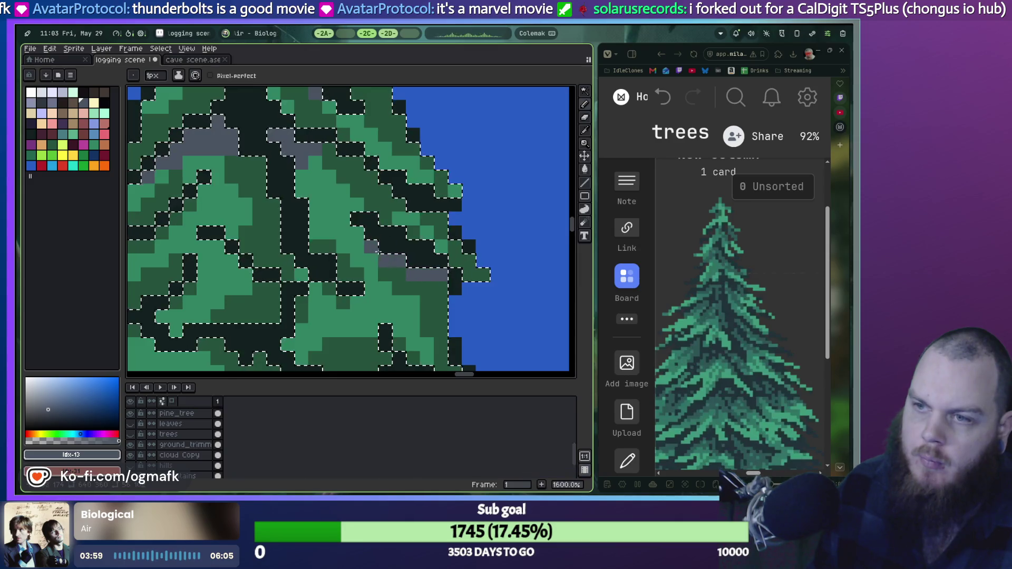
key("ctrl+z")
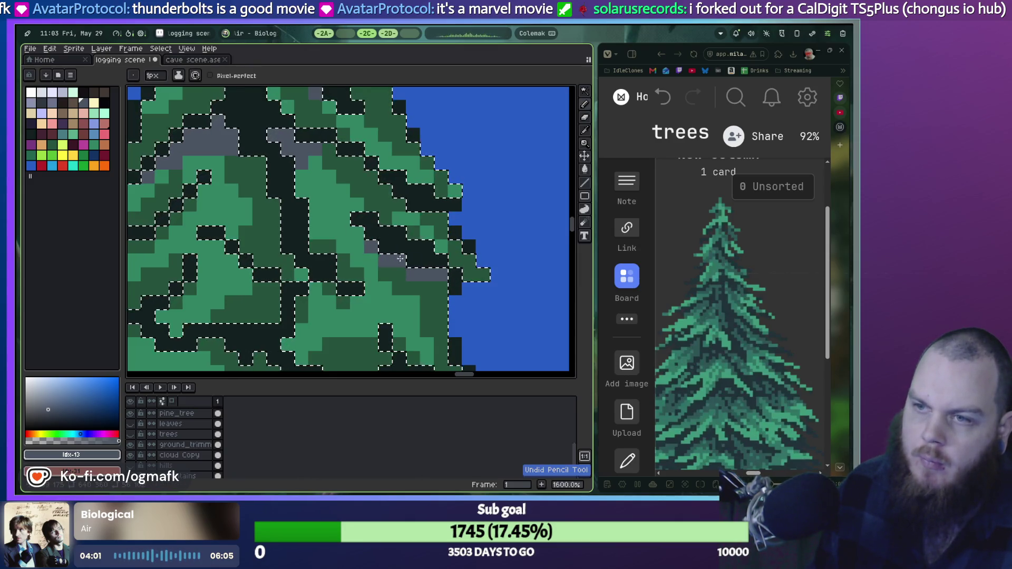
left_click_drag(357, 233, 377, 247)
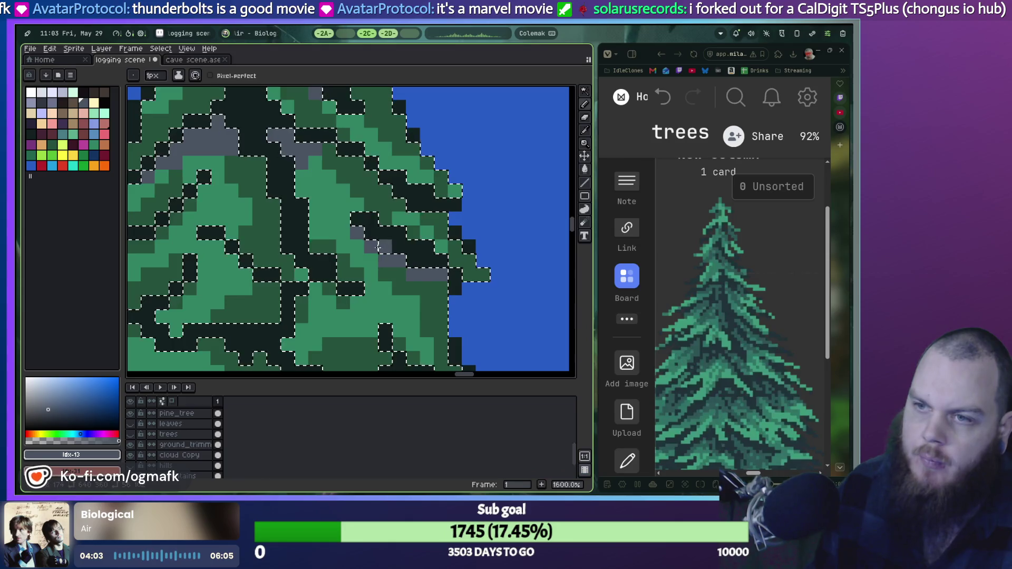
Add grey shadow pixels near the tree's left edge, undoing a misplaced stroke first.
scroll(358, 241, "down", 1)
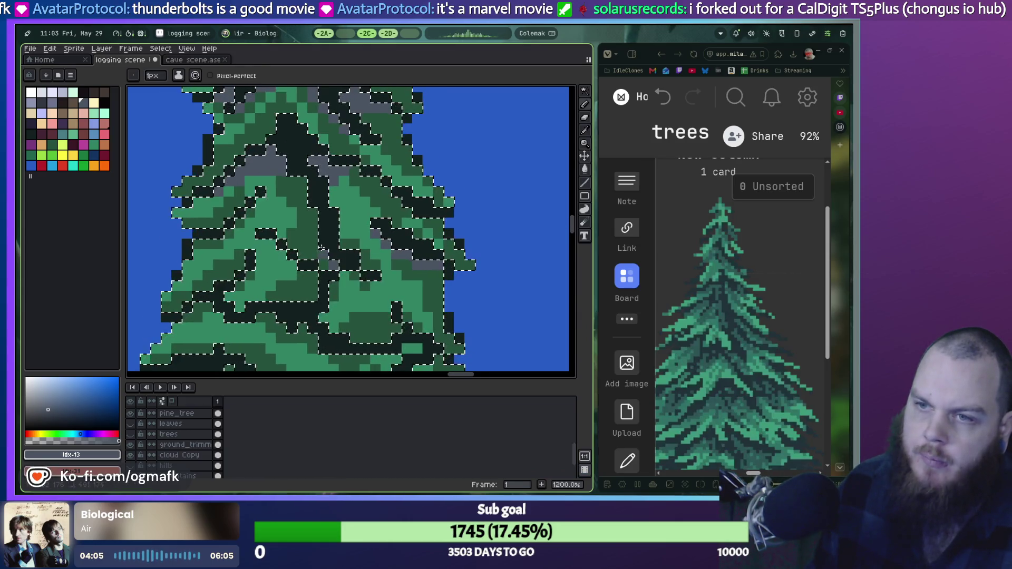
left_click_drag(343, 291, 285, 262)
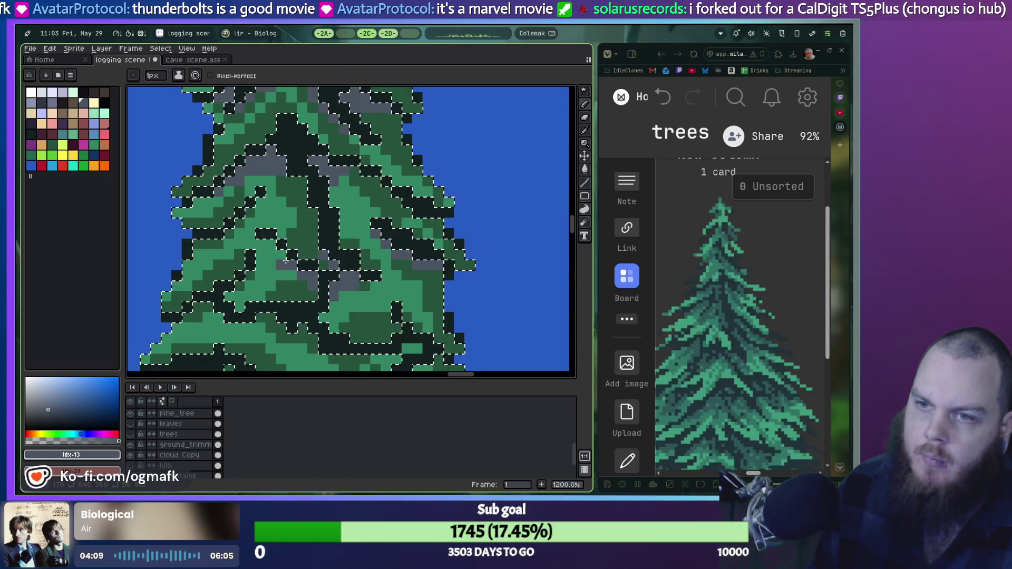
key("ctrl+z")
key("v")
key("b")
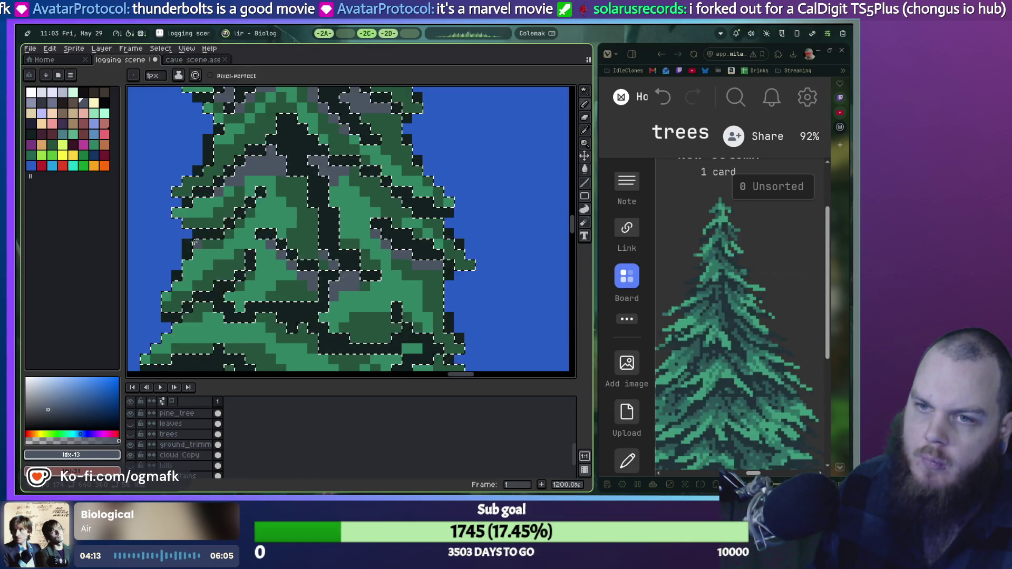
left_click_drag(185, 263, 213, 244)
scroll(213, 244, "down", 5)
mouse_move(369, 186)
left_mouse_down()
mouse_move(396, 227)
mouse_move(394, 183)
left_mouse_up()
scroll(396, 228, "down", 1)
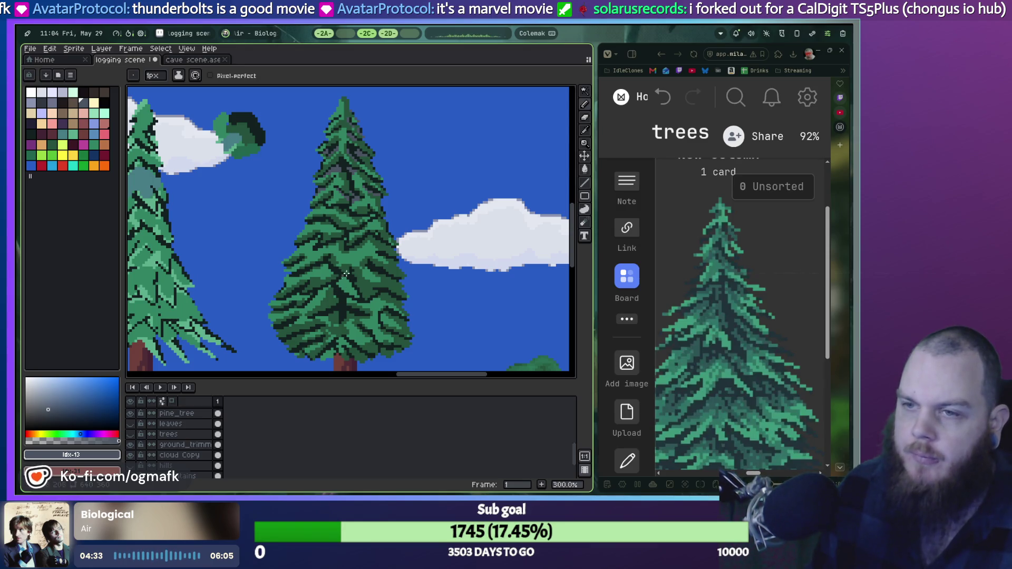
Restore the selection around the pine and step back and forth through recent shading strokes in the upper tree.
scroll(351, 261, "up", 3)
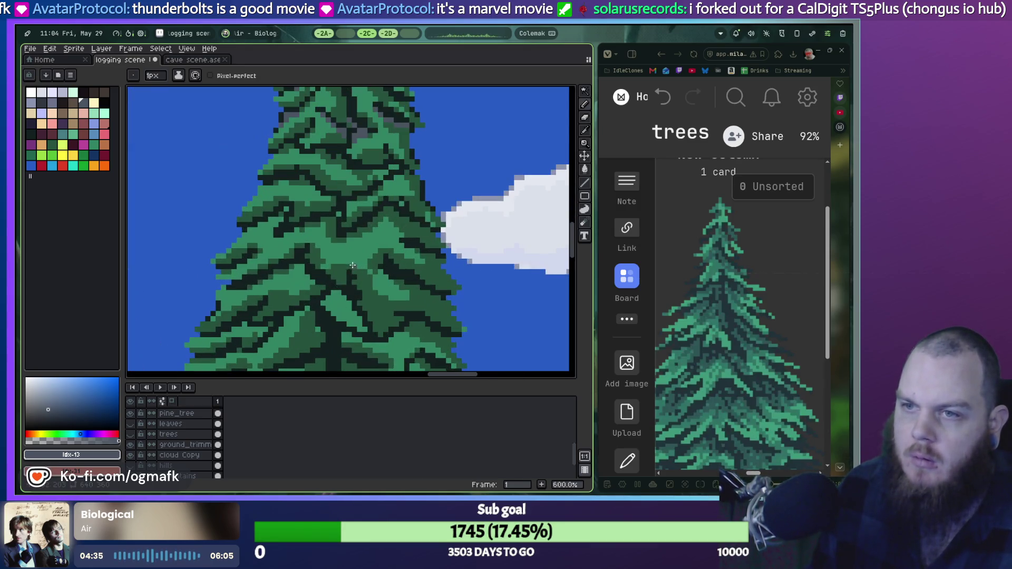
key("ctrl+z")
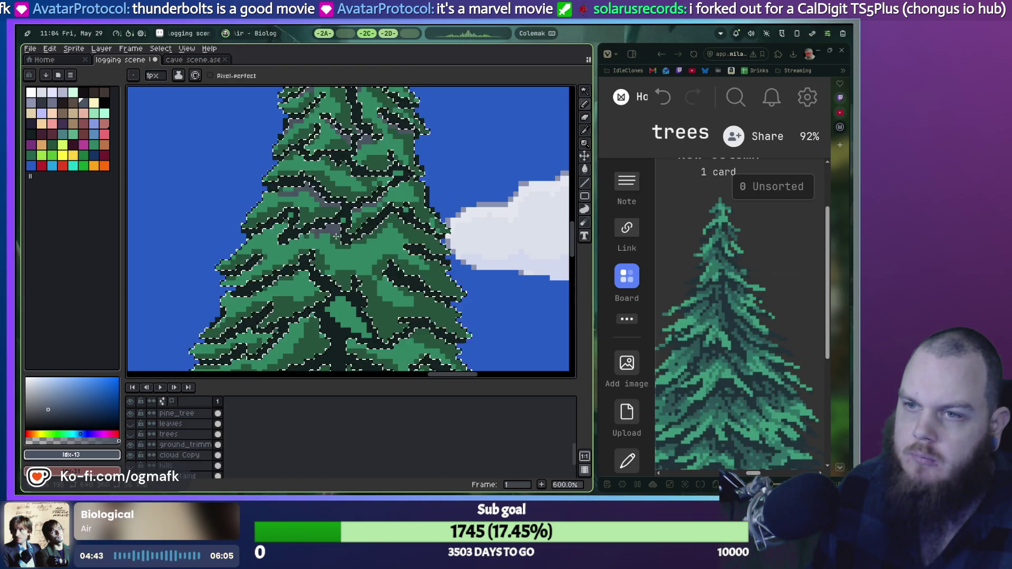
key("ctrl+z")
key("ctrl+y")
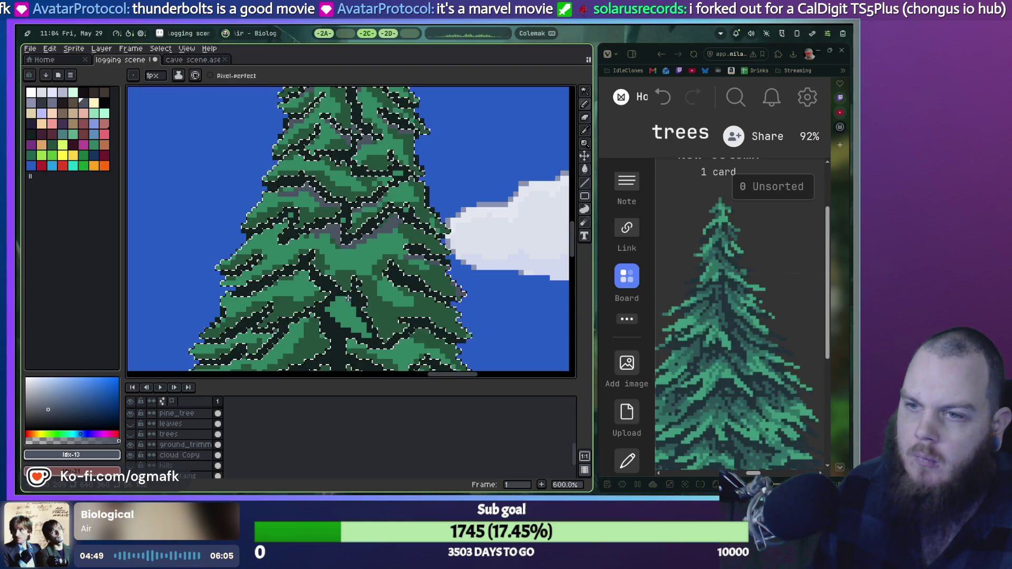
key("ctrl+z")
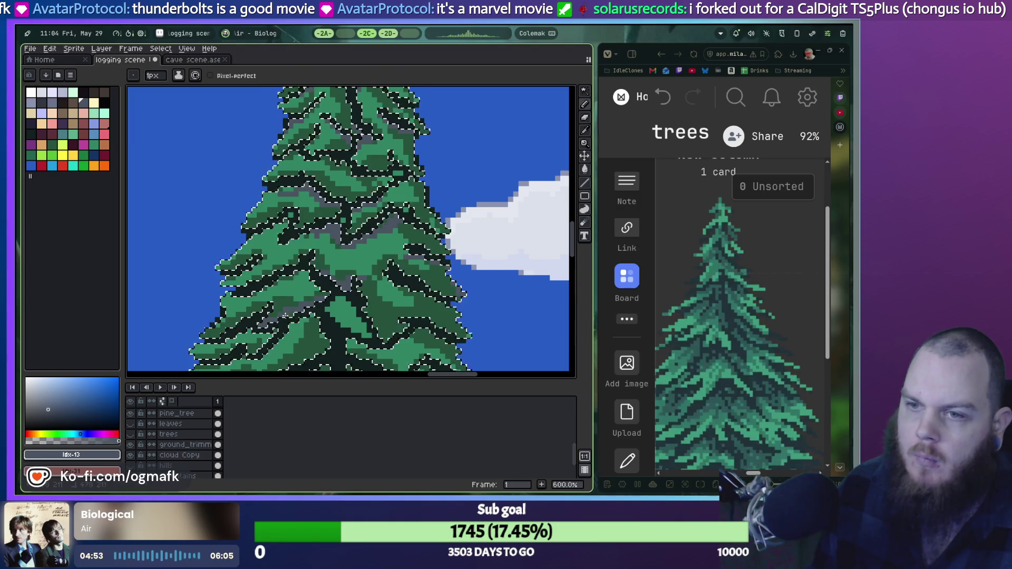
left_click_drag(315, 301, 350, 217)
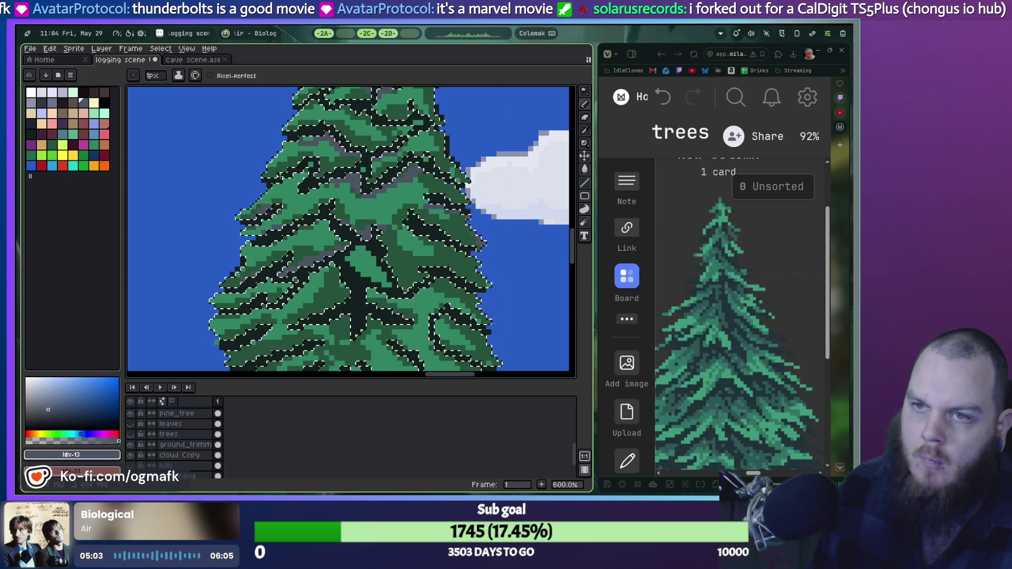
Move down to the pine's lower branches and undo the last grey shadow stroke there.
scroll(348, 229, "down", 3)
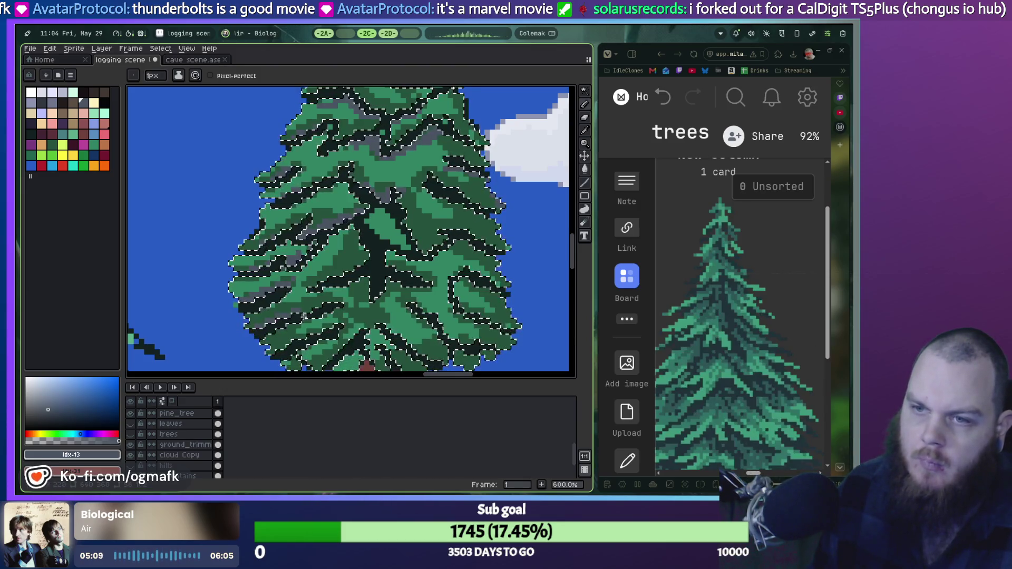
key("ctrl+z")
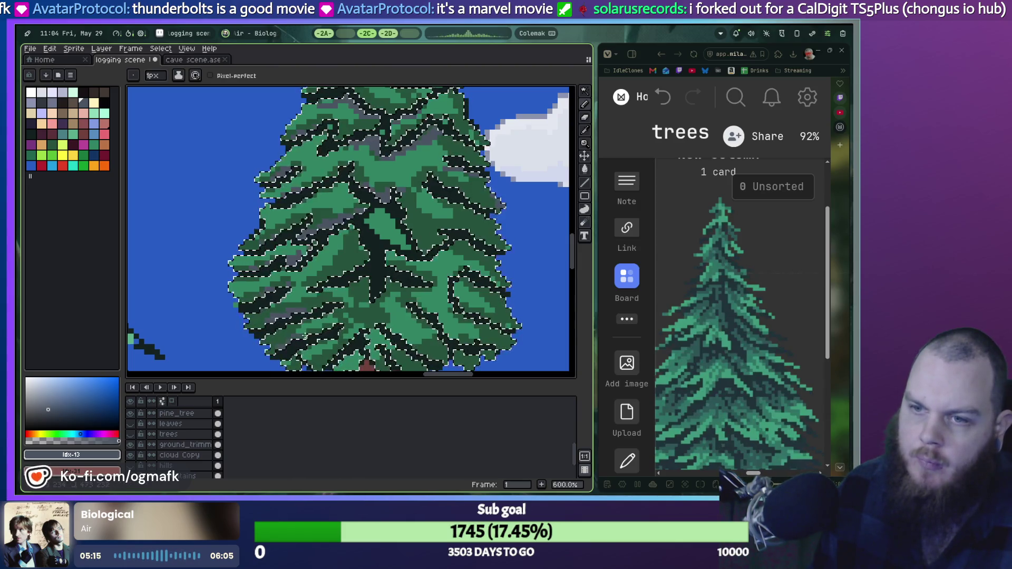
scroll(305, 337, "down", 3)
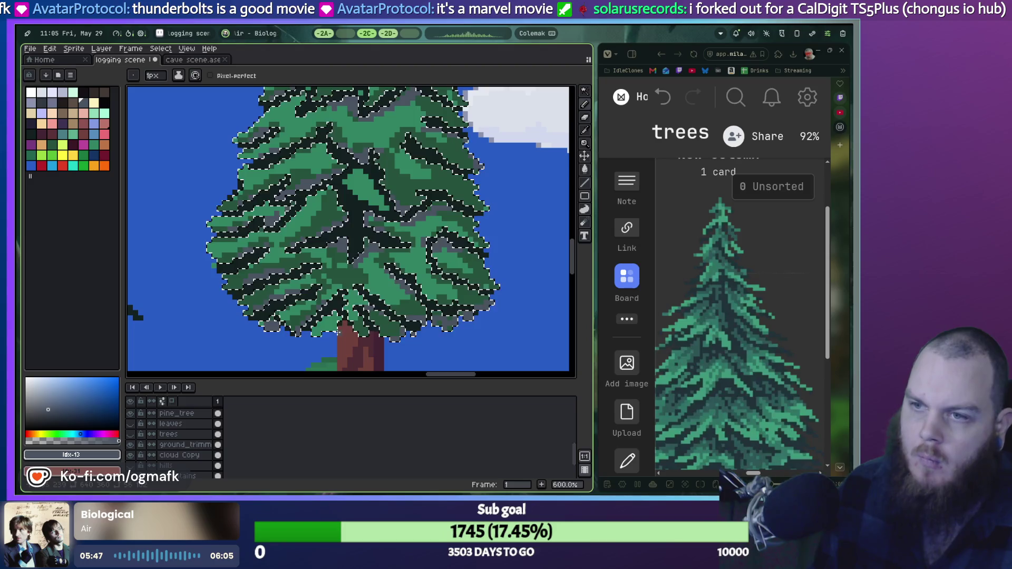
Zoom out to check the scene, then sample dark green #24523b from the pine's foliage.
scroll(338, 332, "down", 4)
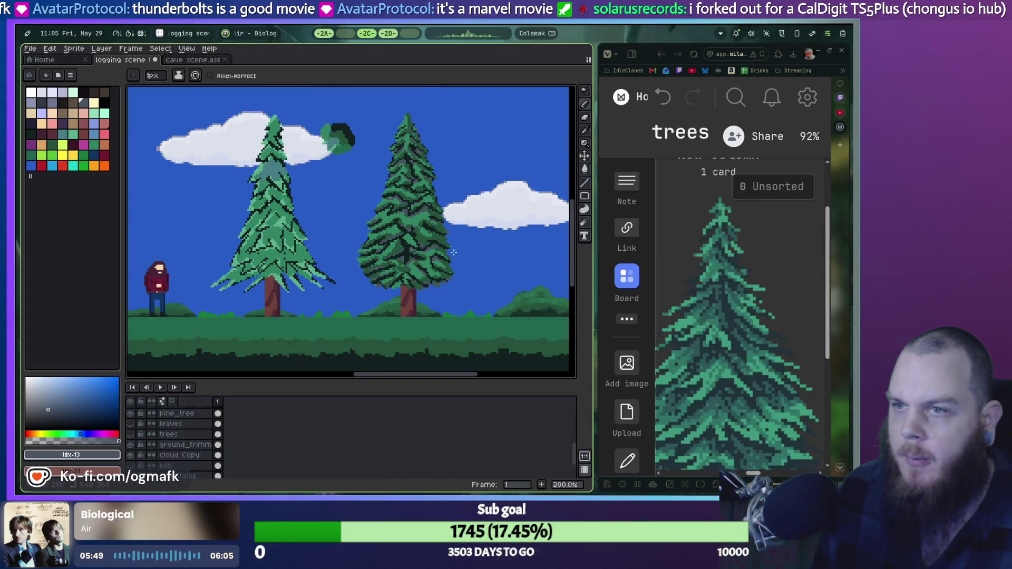
scroll(453, 252, "up", 1)
scroll(433, 221, "up", 1)
scroll(414, 196, "down", 1)
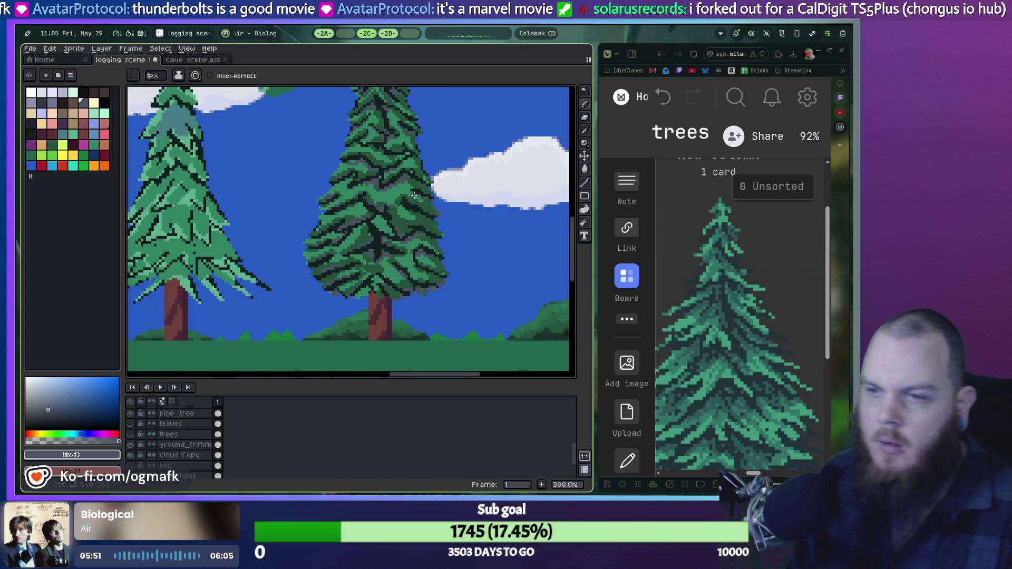
scroll(374, 240, "up", 3)
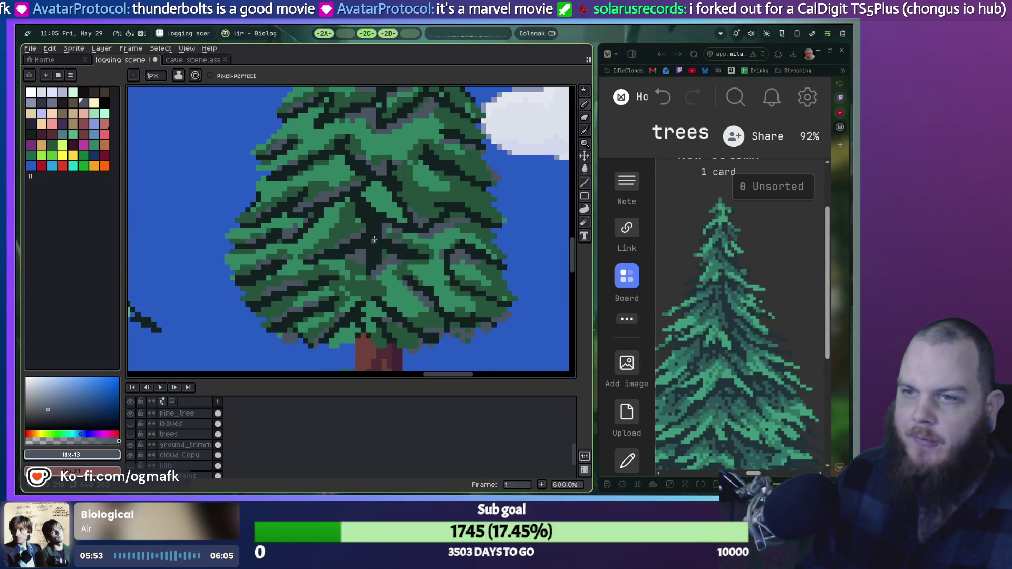
left_click(357, 221, "alt")
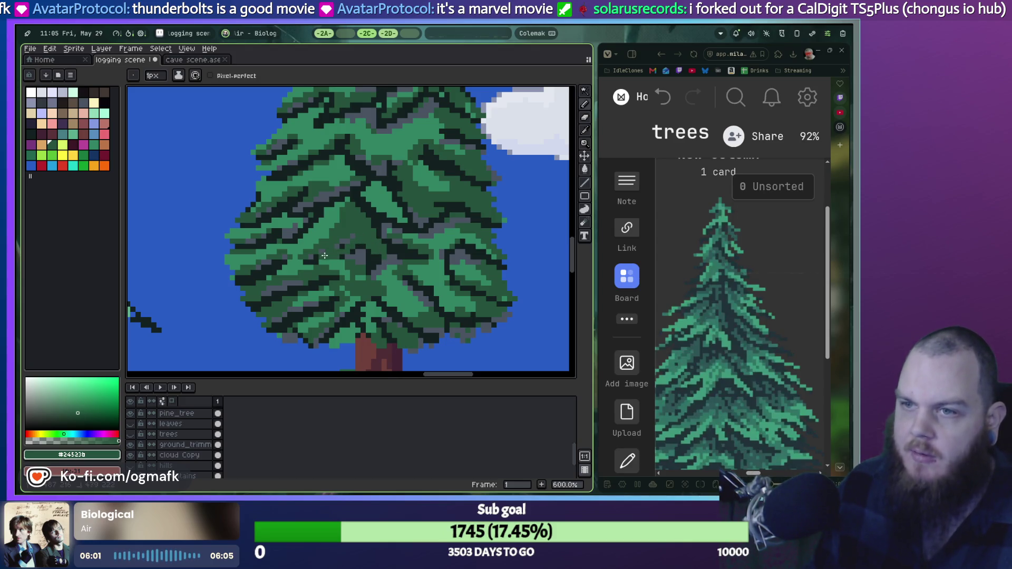
scroll(370, 261, "down", 2)
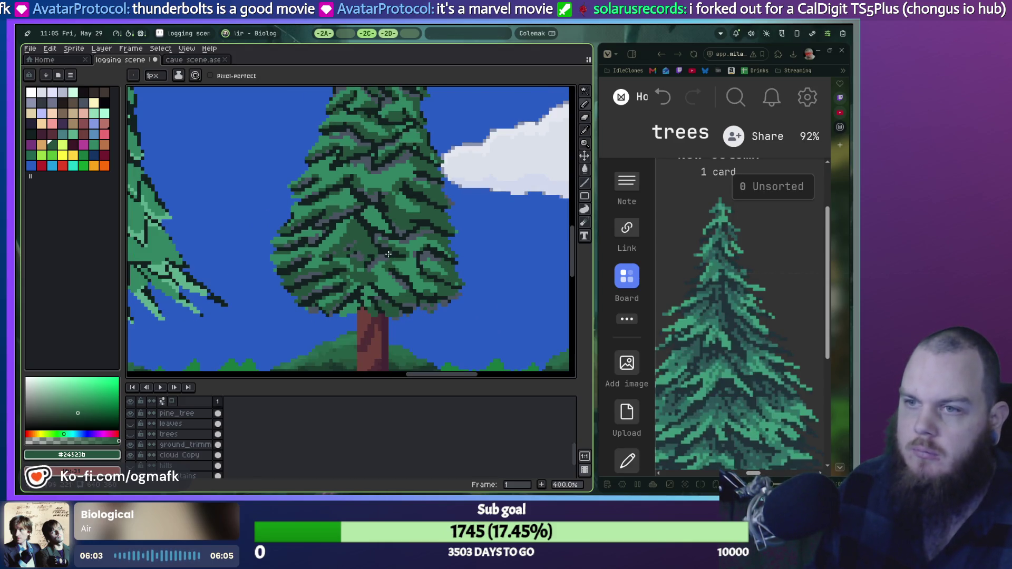
scroll(385, 251, "up", 2)
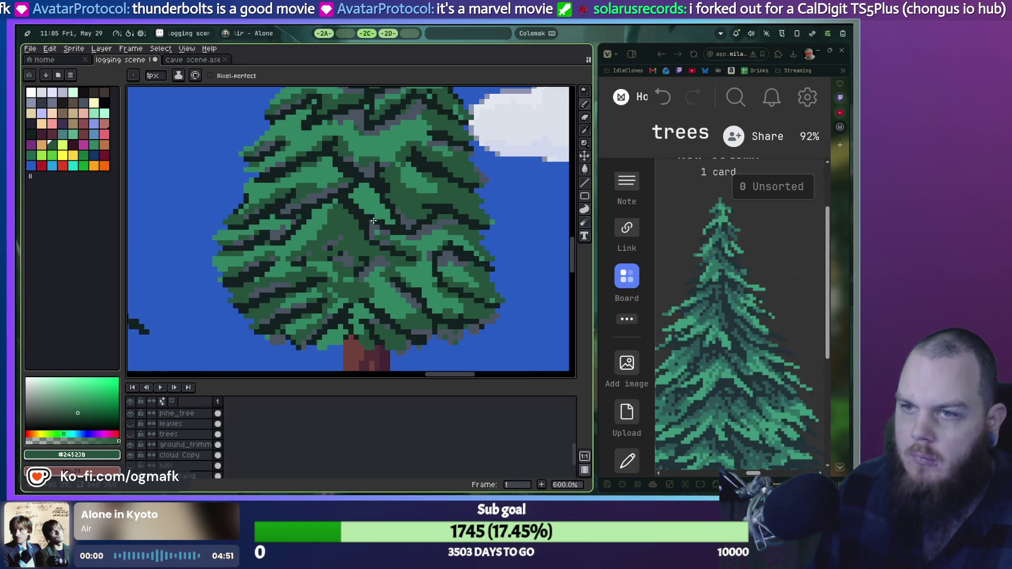
Sample the mid green #328464 from the tree and zoom around to review the scene.
left_click(374, 205, "alt")
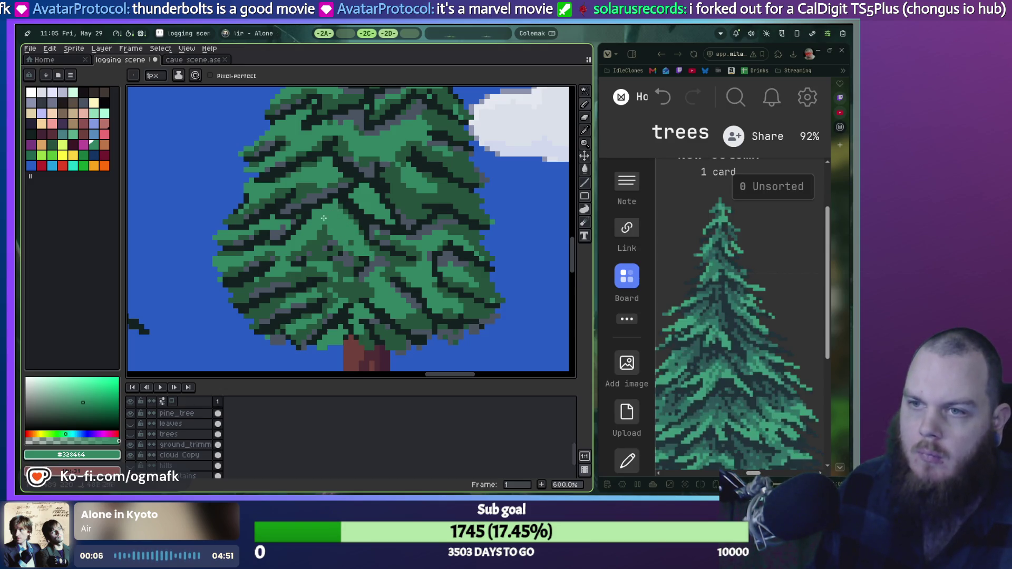
scroll(343, 234, "down", 3)
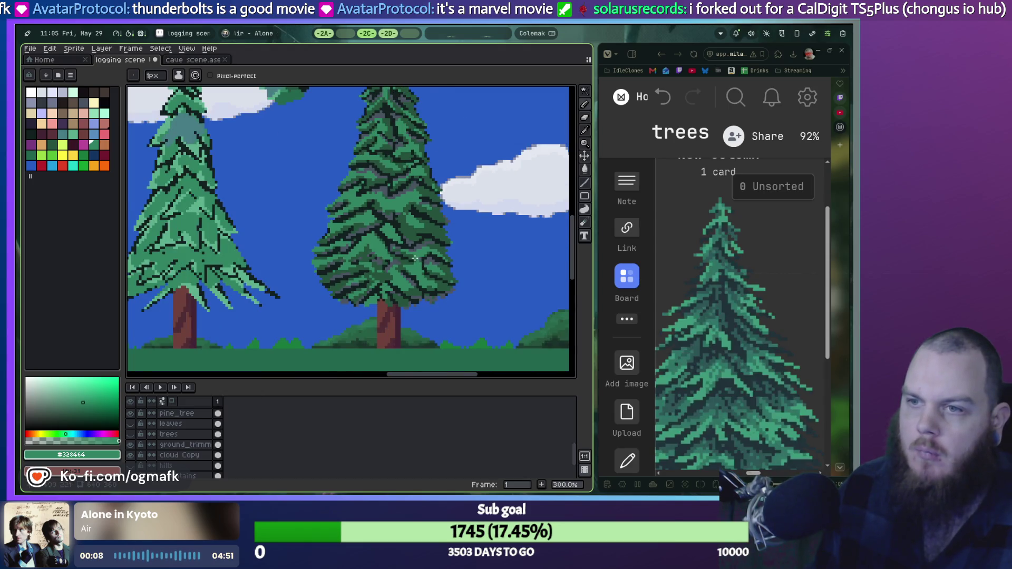
scroll(415, 258, "down", 1)
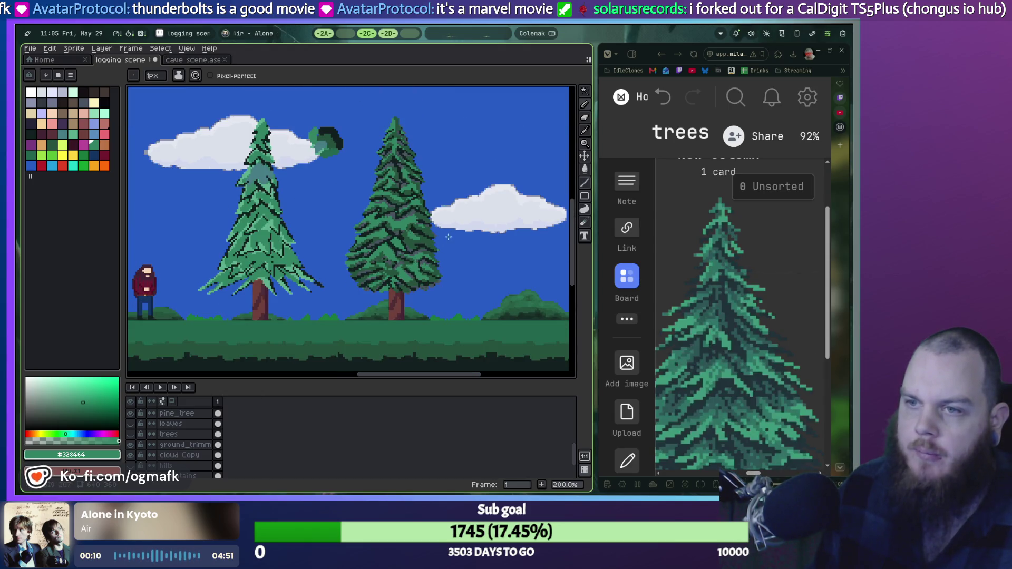
scroll(449, 236, "up", 3)
scroll(430, 260, "down", 1)
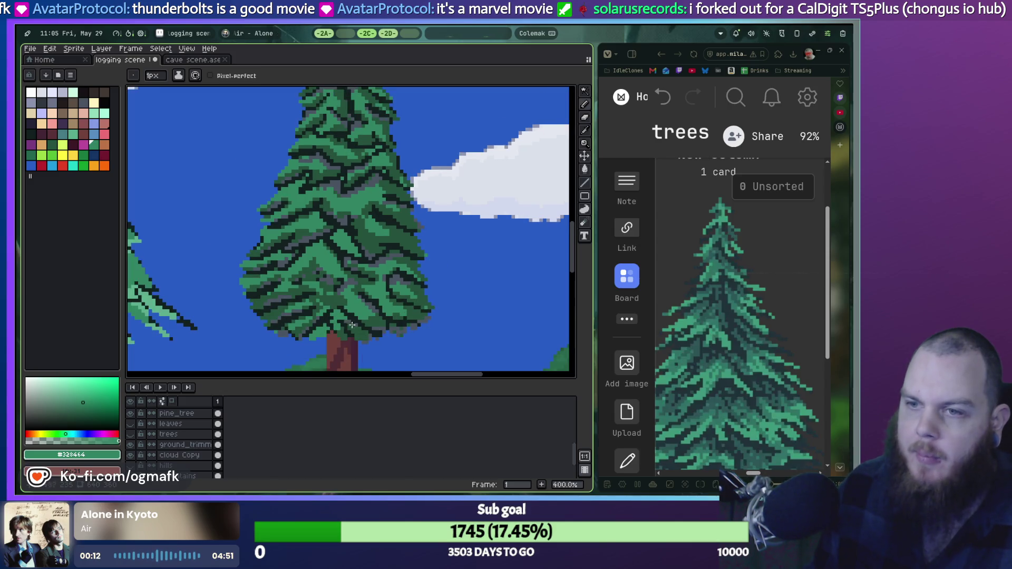
scroll(325, 324, "up", 2)
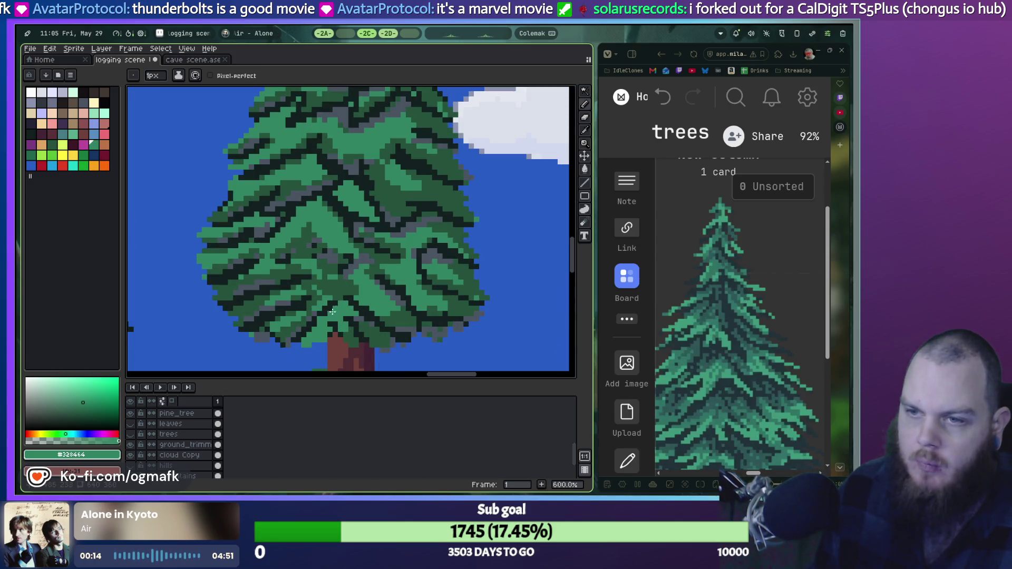
scroll(347, 317, "down", 3)
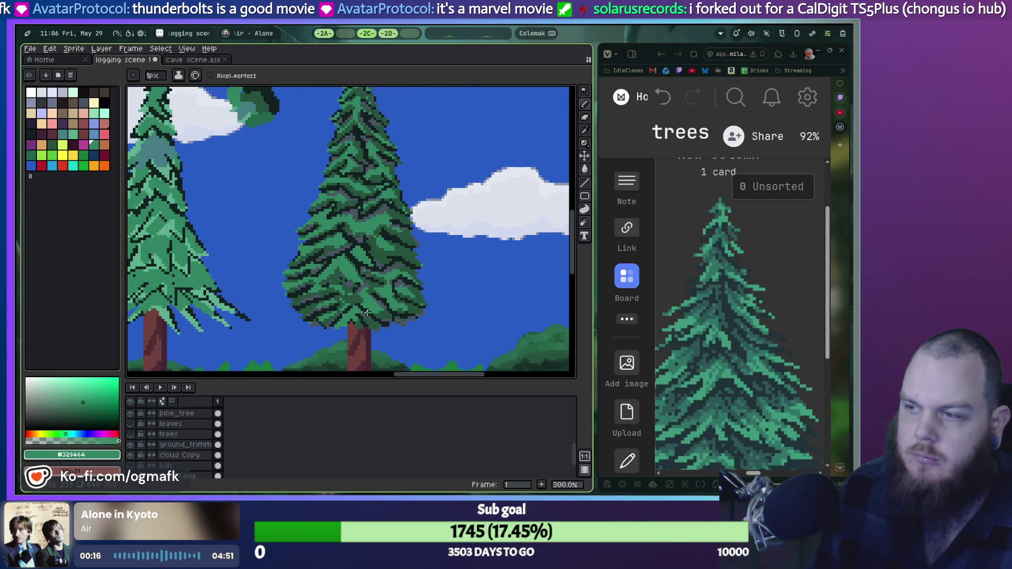
scroll(723, 328, "down", 1)
scroll(723, 328, "down", 3)
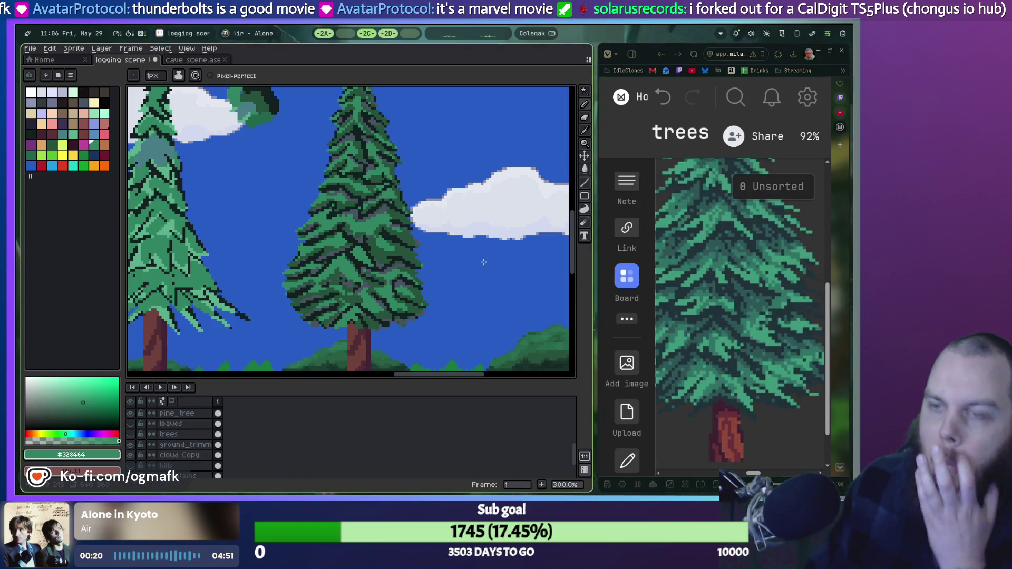
scroll(482, 248, "down", 1)
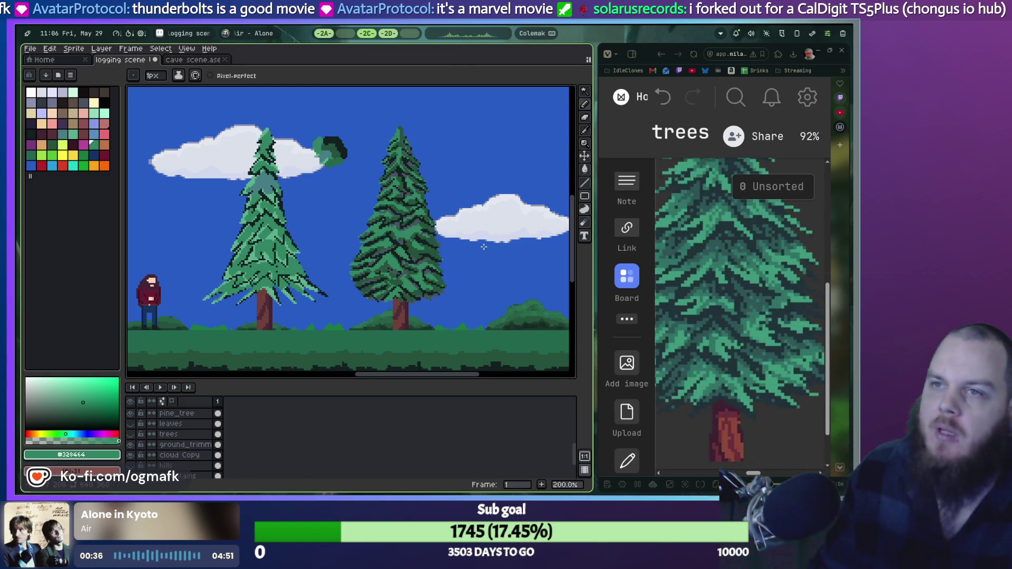
scroll(380, 36, "down", 1)
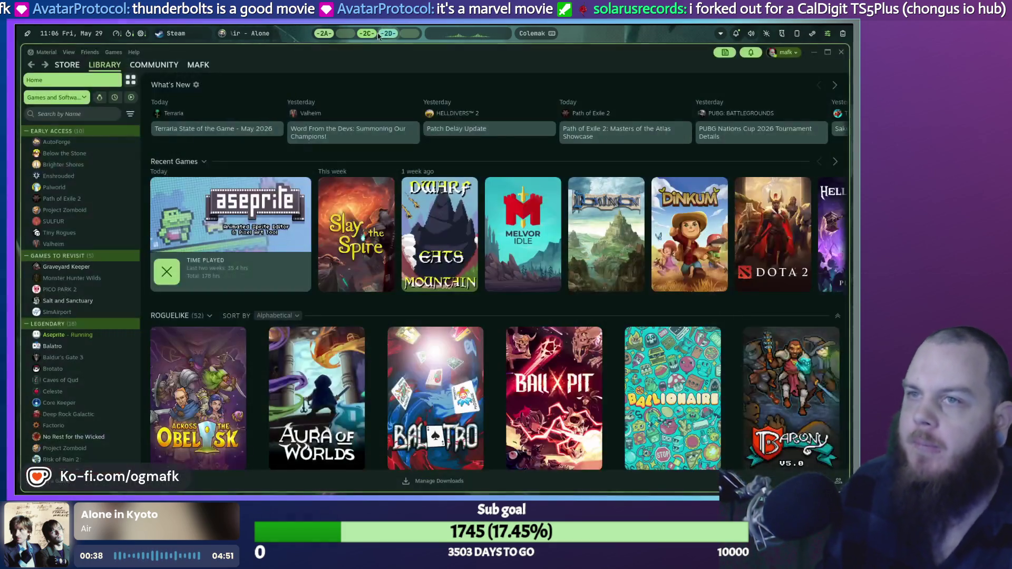
scroll(381, 36, "up", 1)
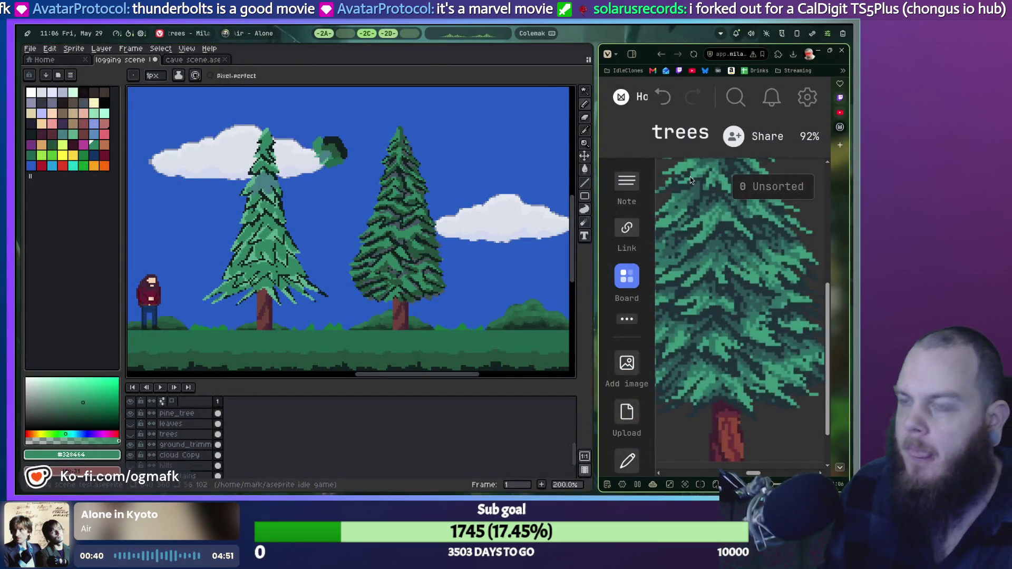
Bring the 'trees' reference board up to fill the screen after a brief workspace switch.
key("F11")
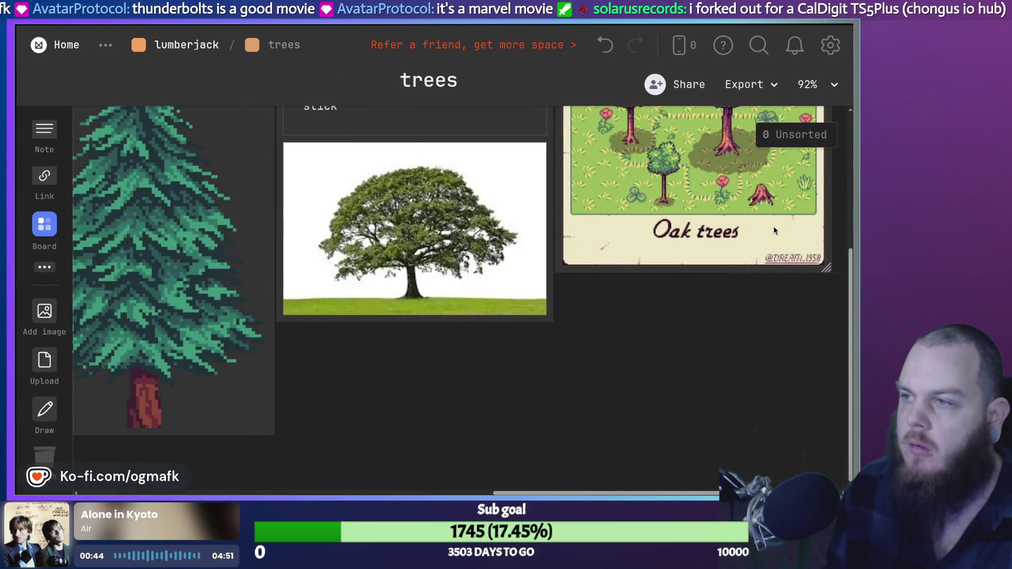
key("F11")
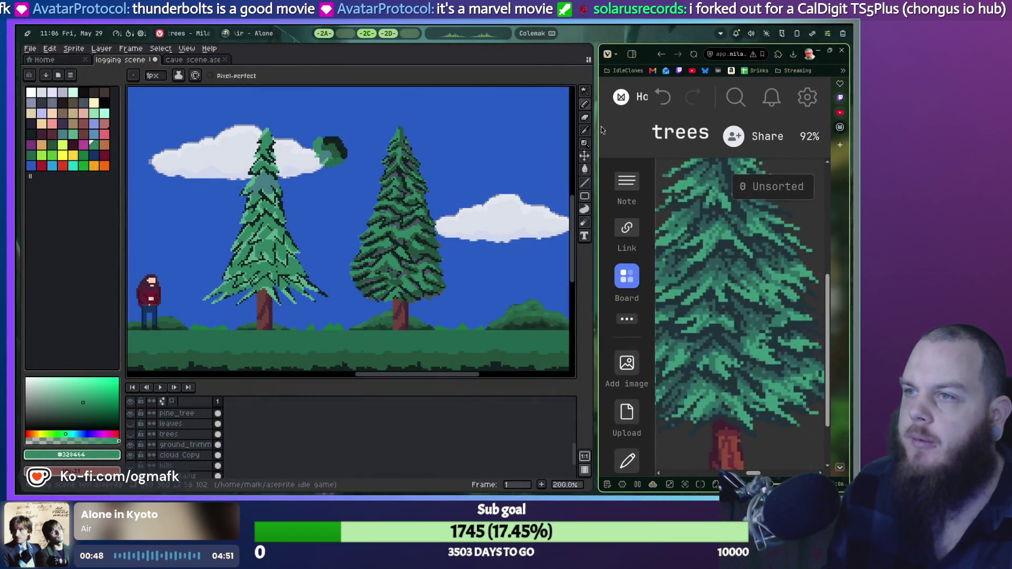
key("super+2")
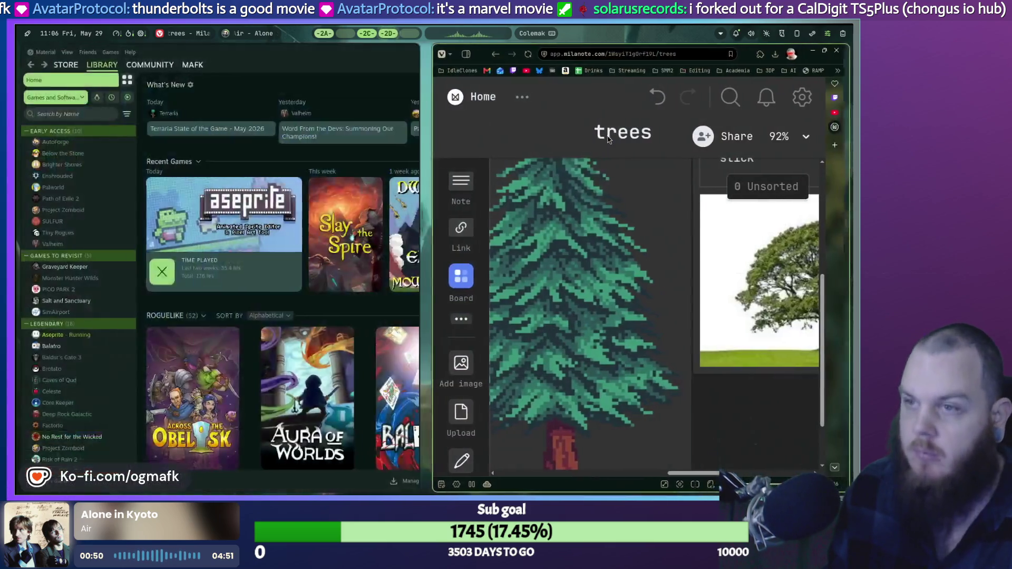
key("super+f")
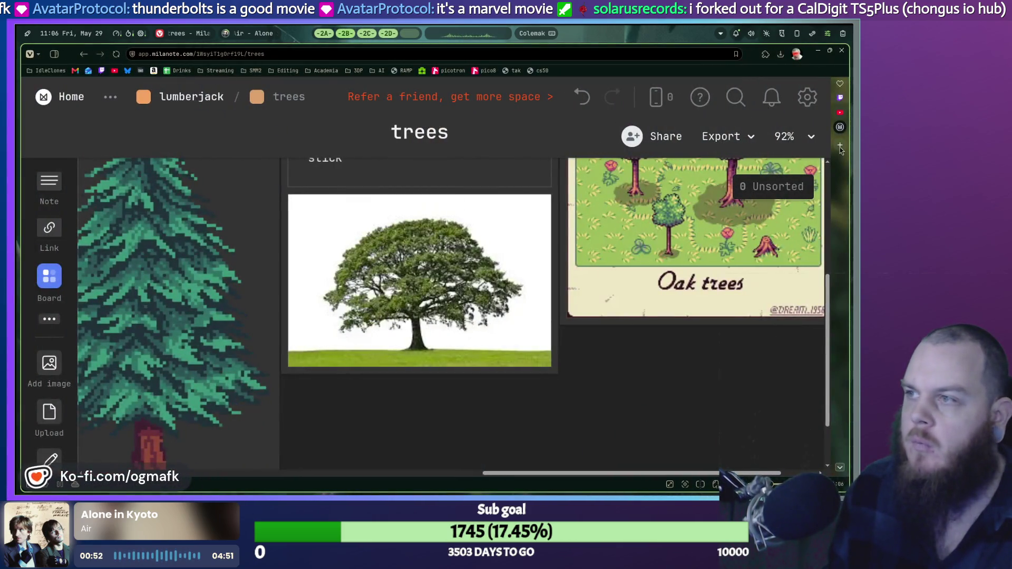
Search Google for 'caldigit ts5plus' in a new tab.
left_click(841, 146)
type("cand.")
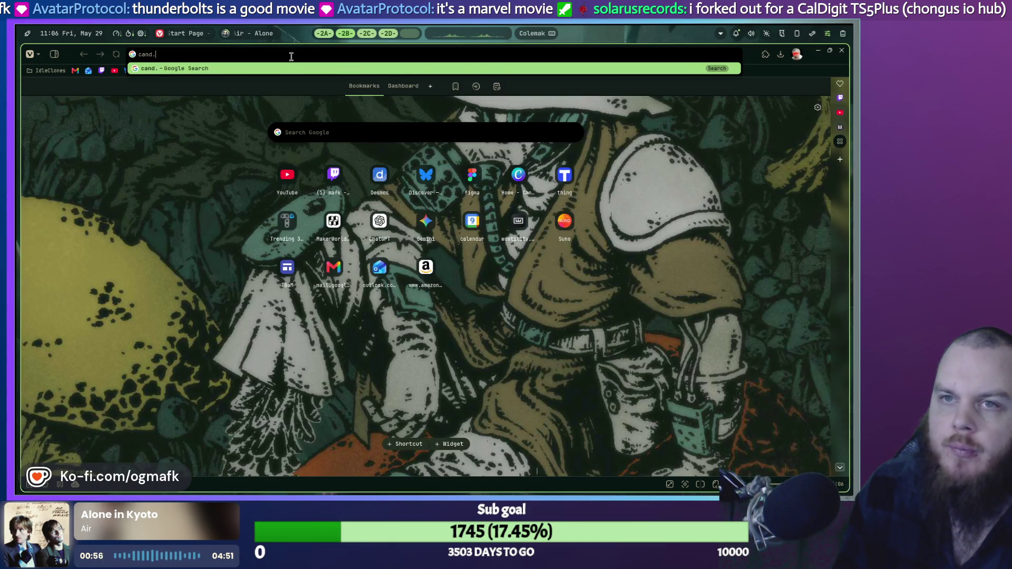
key("BackSpace")
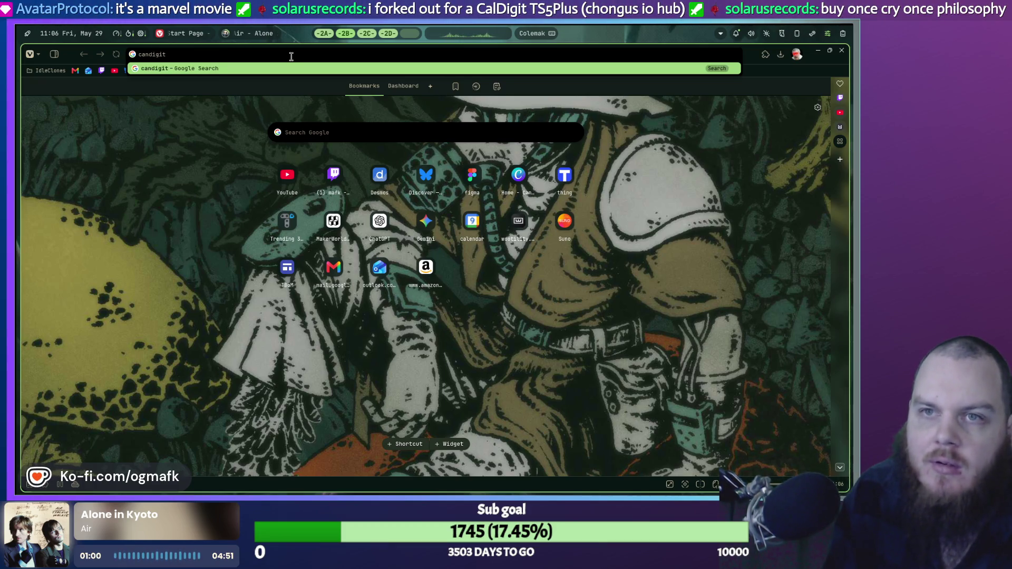
key("BackSpace")
key("BackSpace")
key("BackSpace")
type("l")
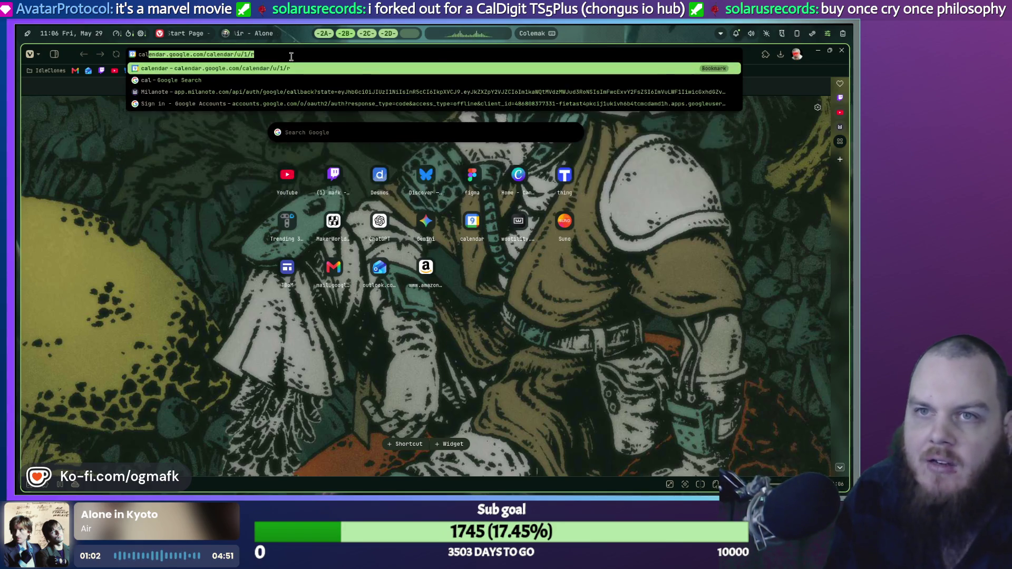
type("digit ")
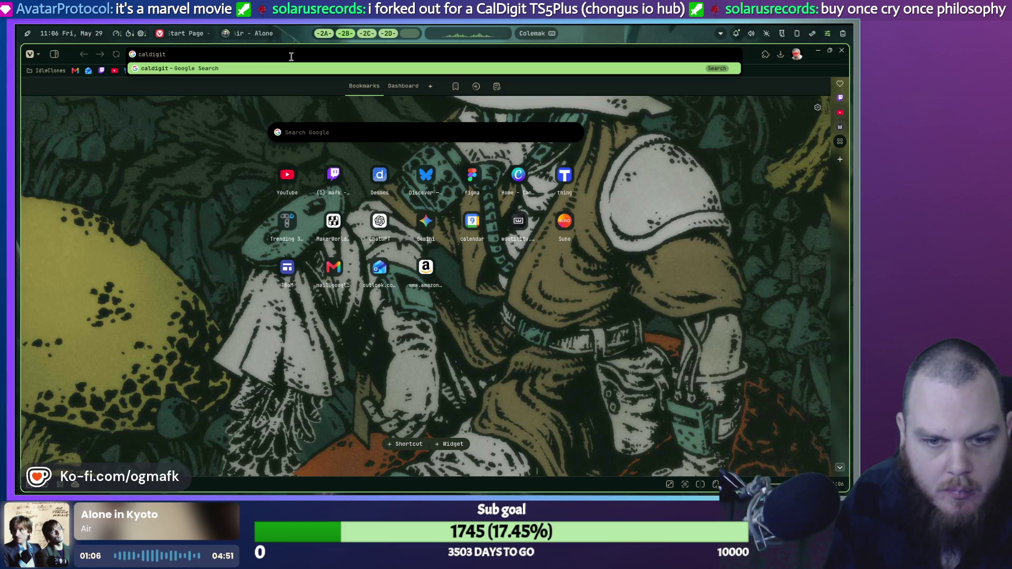
type("ts5plus")
key("Return")
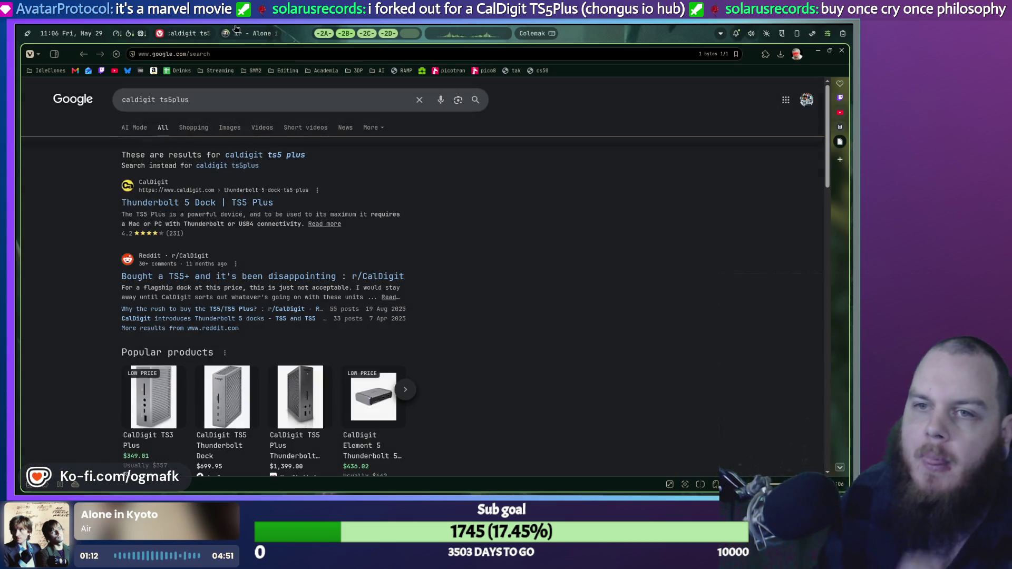
Scroll the results and open the caldigit.com 'Thunderbolt 5 Dock | TS5 Plus' page.
scroll(222, 237, "down", 3)
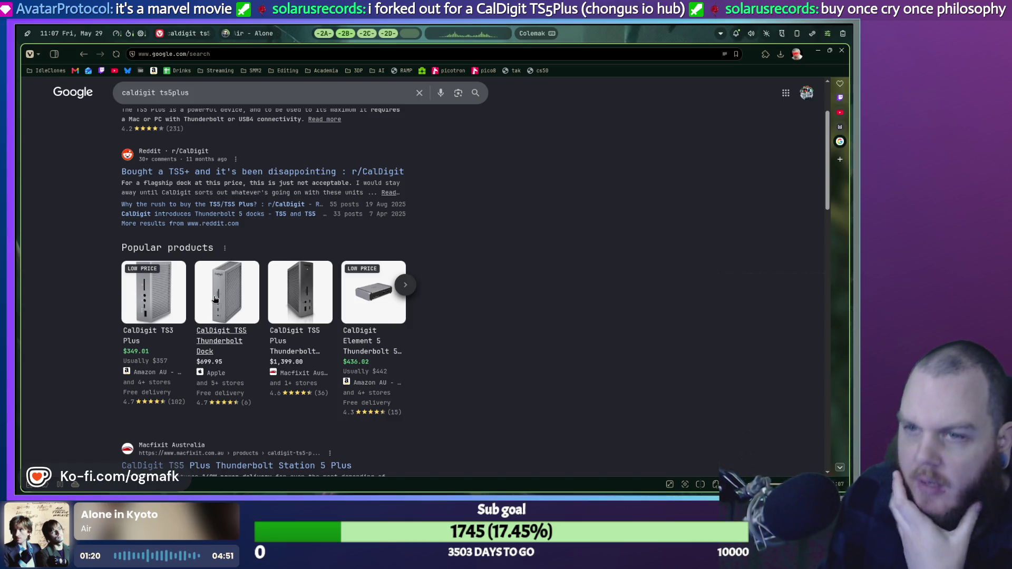
scroll(179, 153, "up", 3)
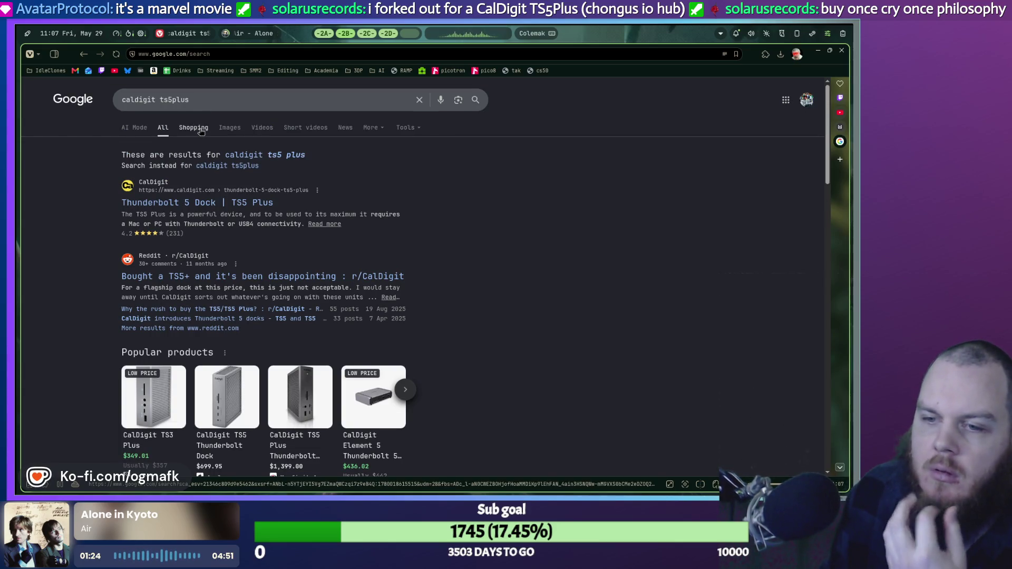
scroll(218, 347, "down", 1)
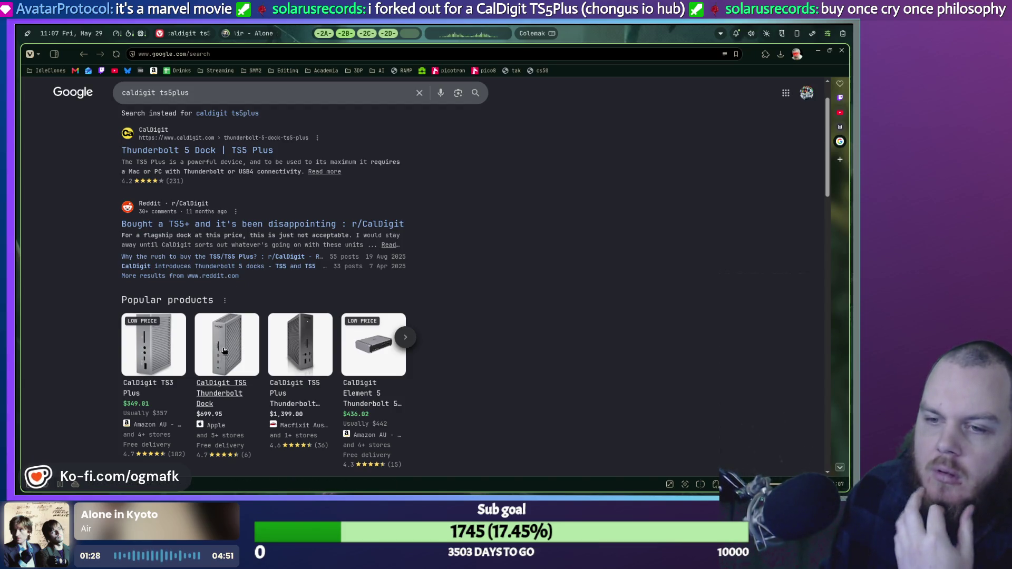
scroll(186, 218, "up", 1)
left_click(189, 209)
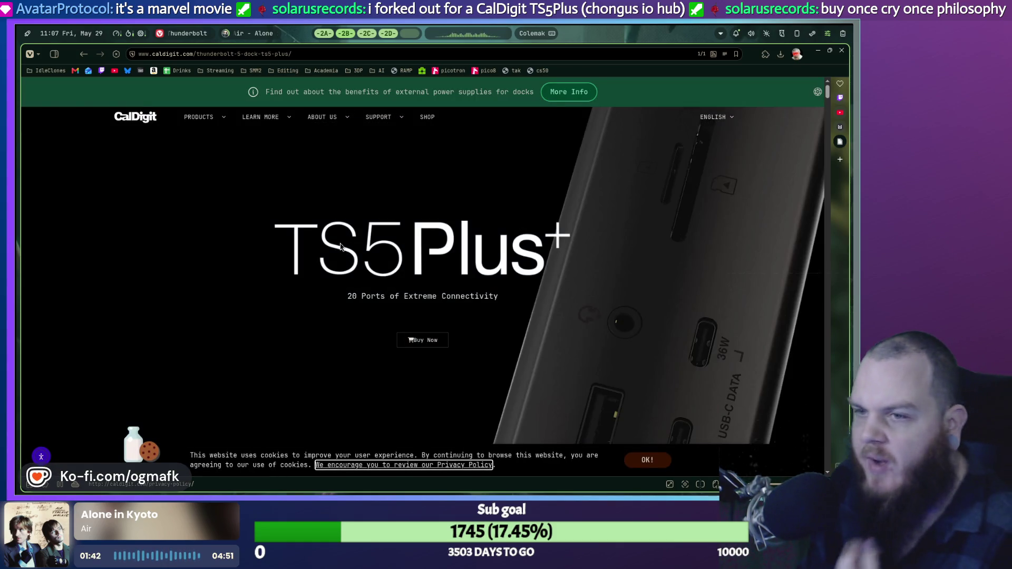
scroll(341, 246, "down", 2)
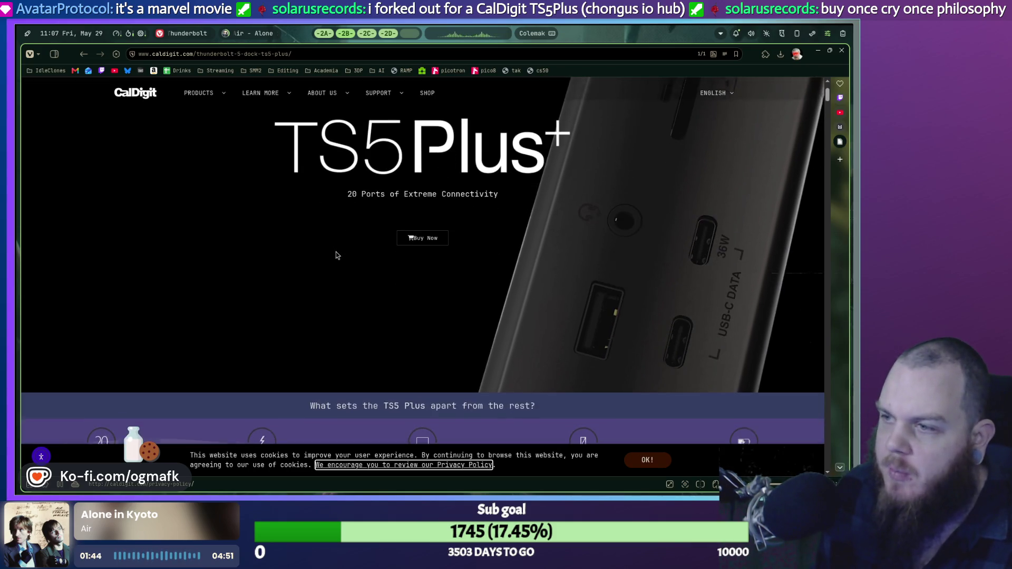
scroll(339, 251, "down", 2)
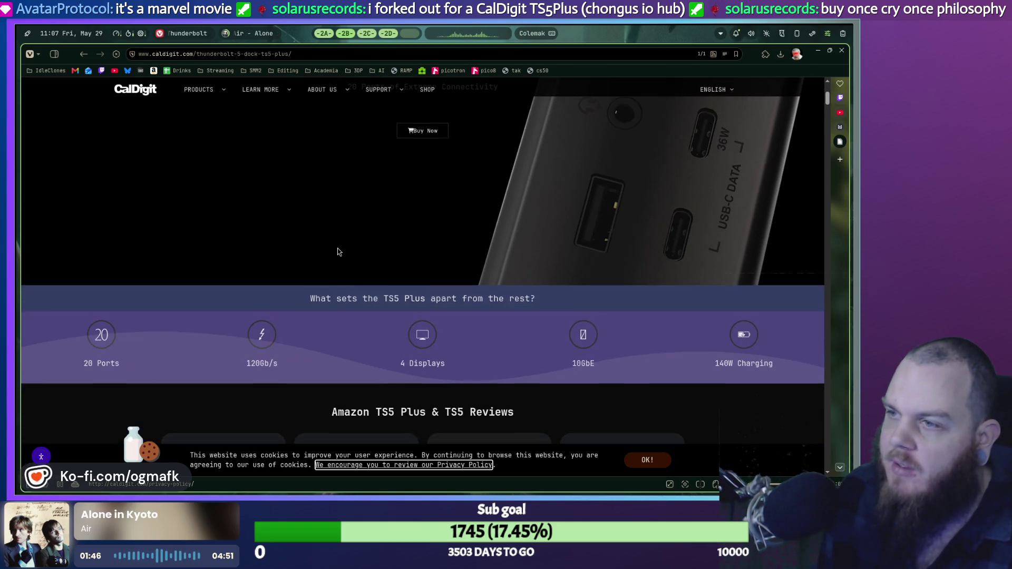
scroll(340, 251, "up", 1)
scroll(341, 252, "down", 1)
scroll(340, 251, "down", 1)
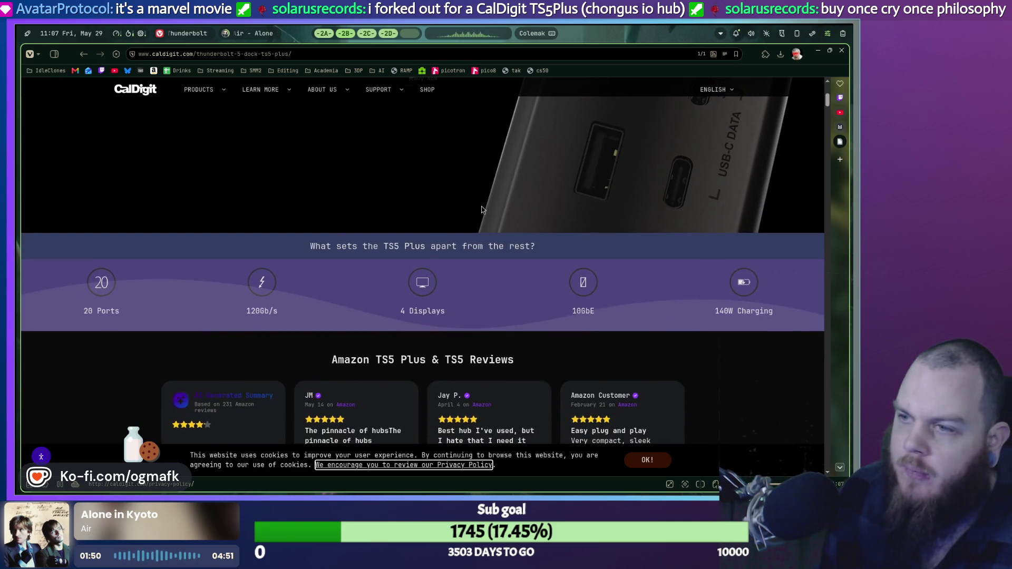
scroll(481, 211, "down", 10)
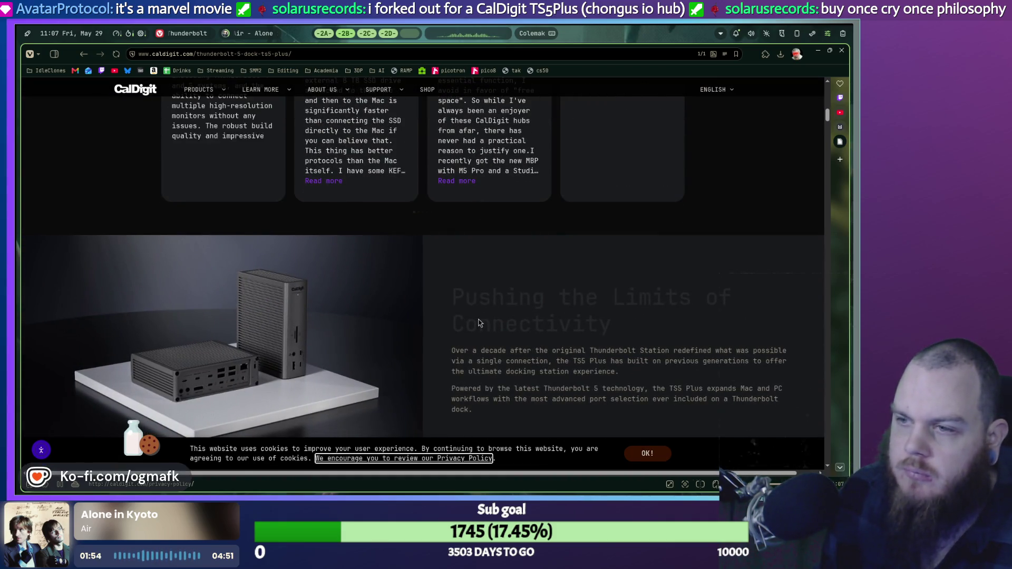
scroll(457, 294, "down", 8)
scroll(457, 293, "down", 7)
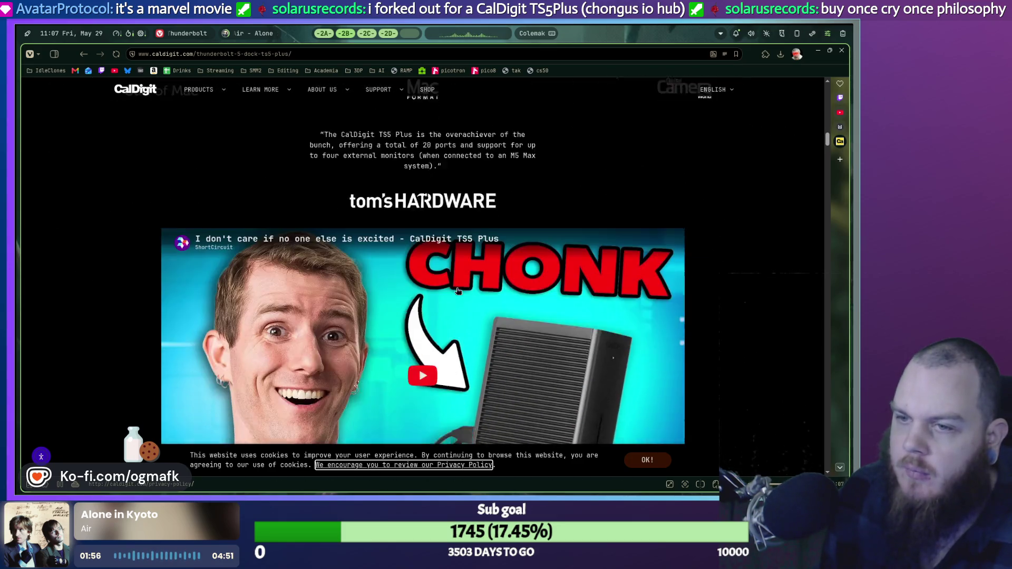
scroll(460, 290, "up", 20)
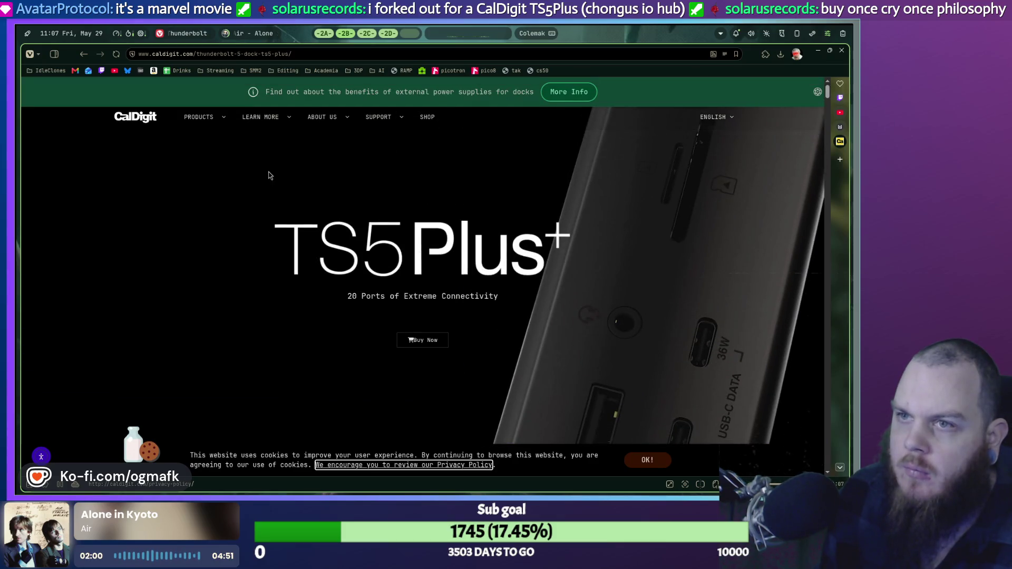
scroll(521, 331, "down", 2)
scroll(520, 331, "down", 3)
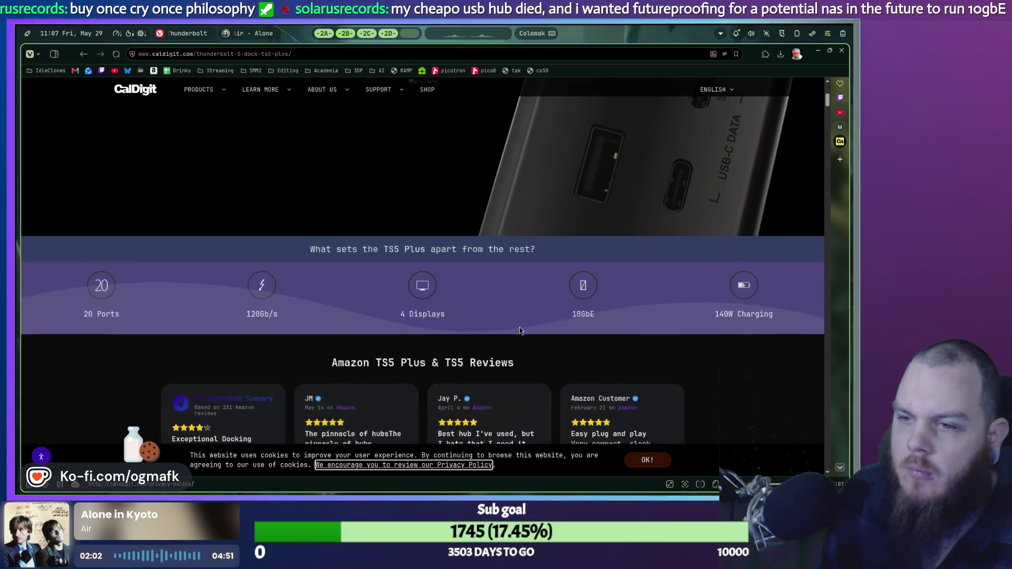
scroll(467, 311, "down", 1)
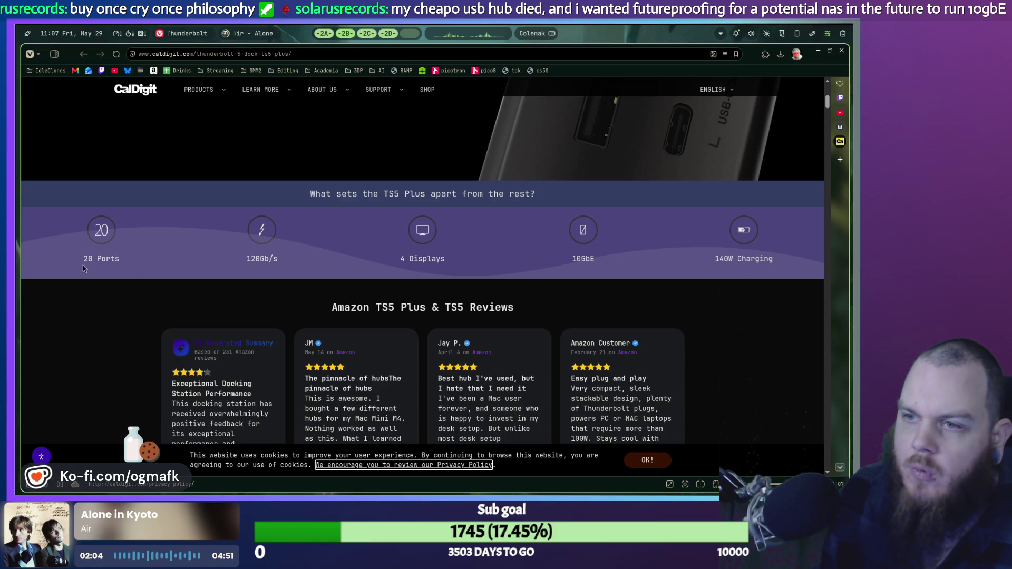
scroll(95, 261, "up", 6)
scroll(102, 260, "down", 5)
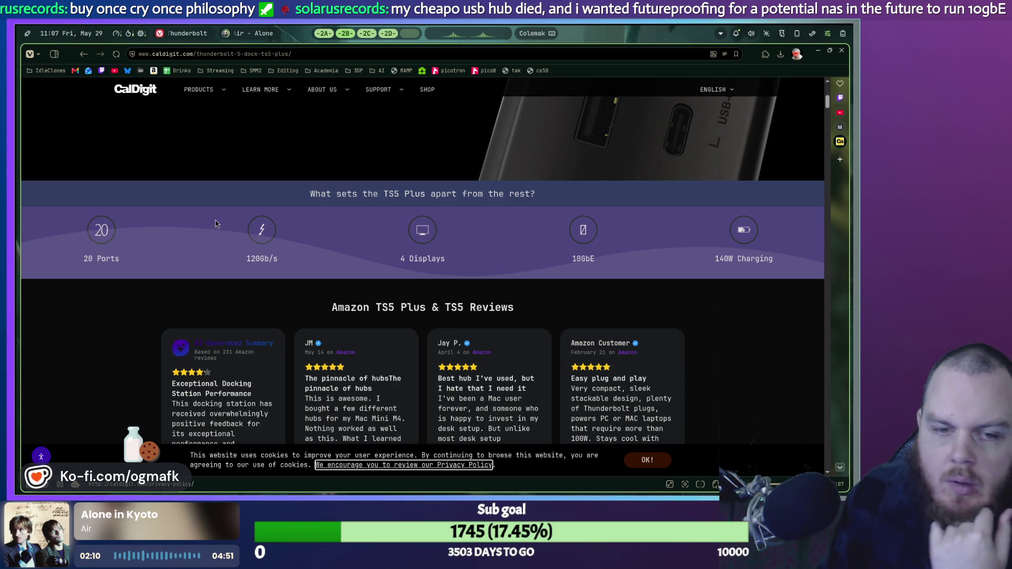
scroll(424, 229, "down", 4)
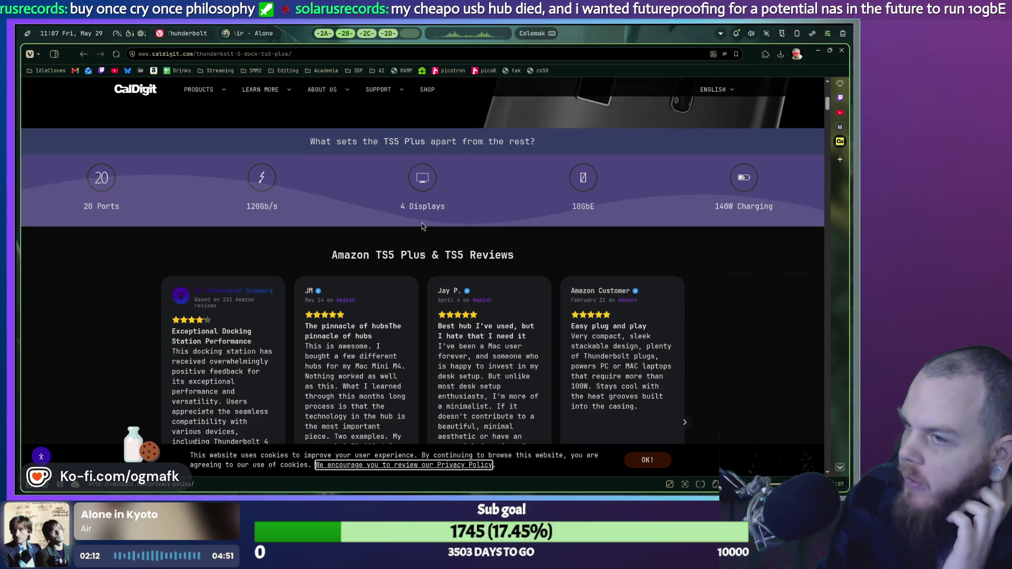
scroll(425, 228, "down", 10)
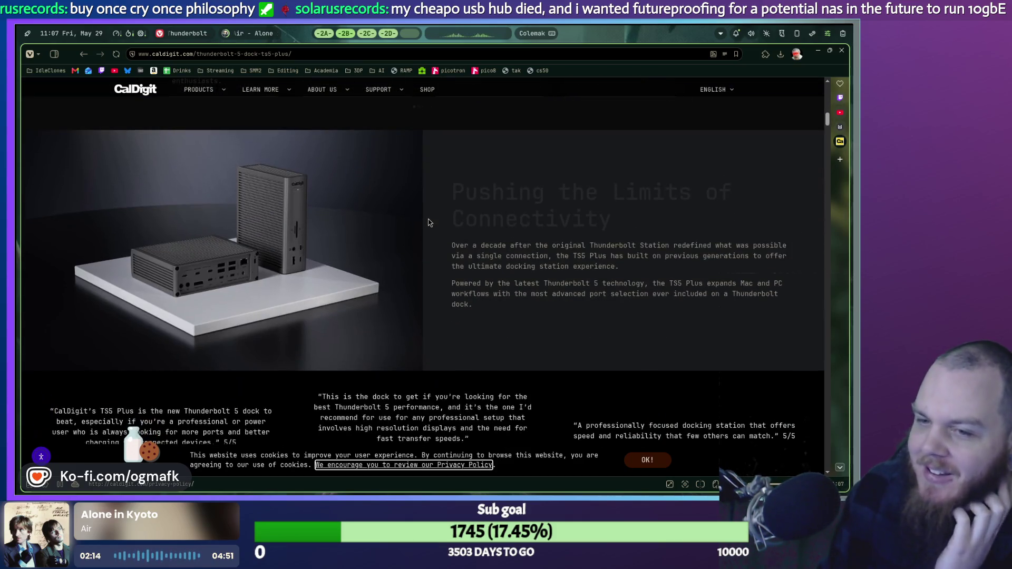
scroll(422, 227, "down", 3)
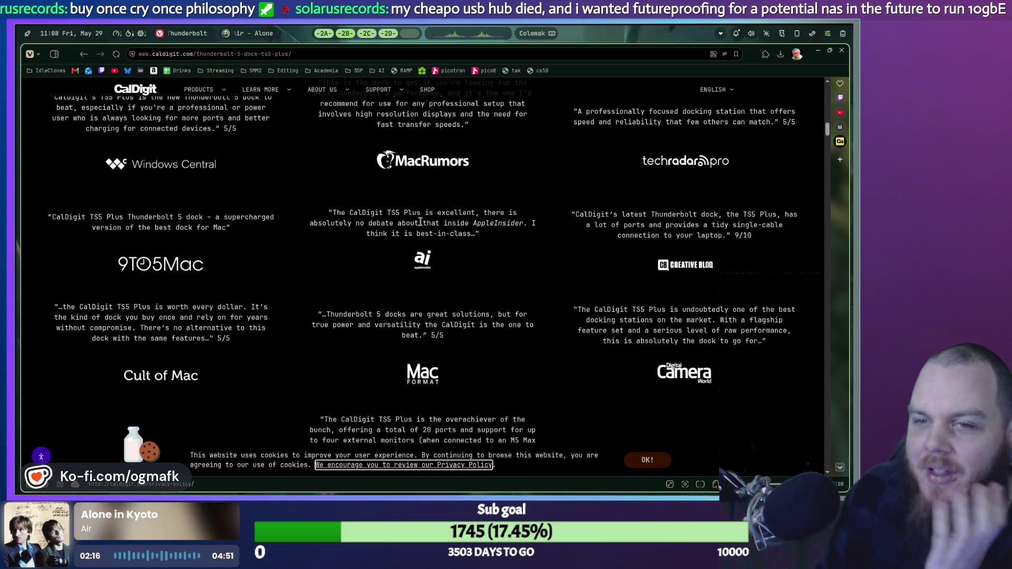
scroll(395, 234, "down", 11)
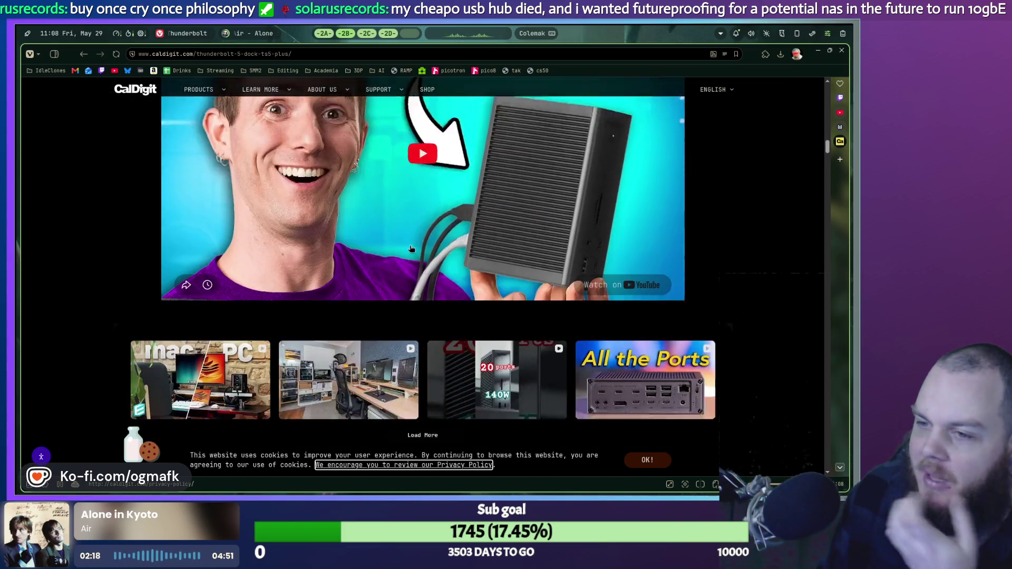
scroll(415, 248, "down", 6)
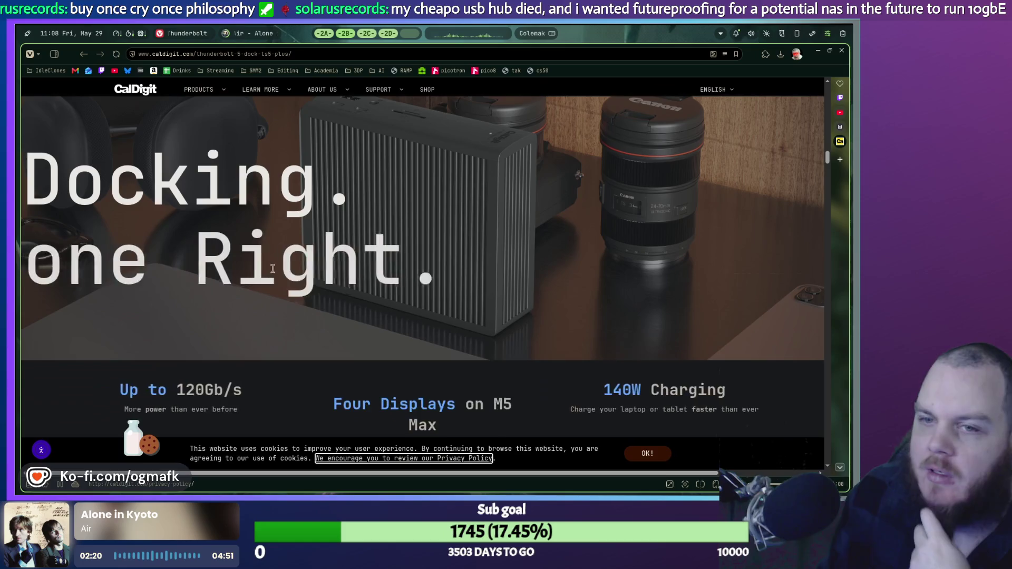
Scroll the TS5 Plus page up to the hero, then down past reviews to the port diagram.
scroll(276, 264, "down", 1)
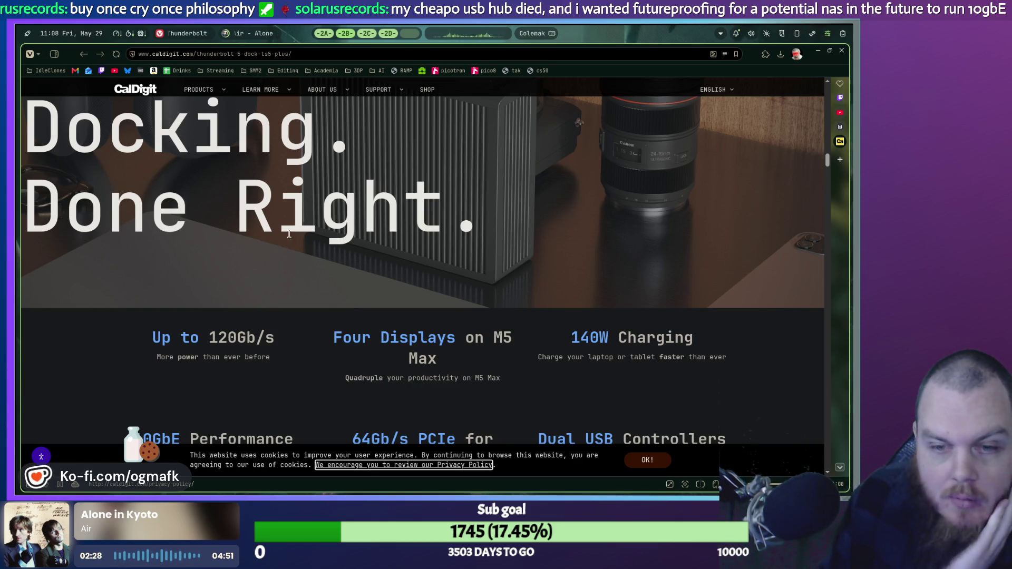
scroll(421, 308, "down", 3)
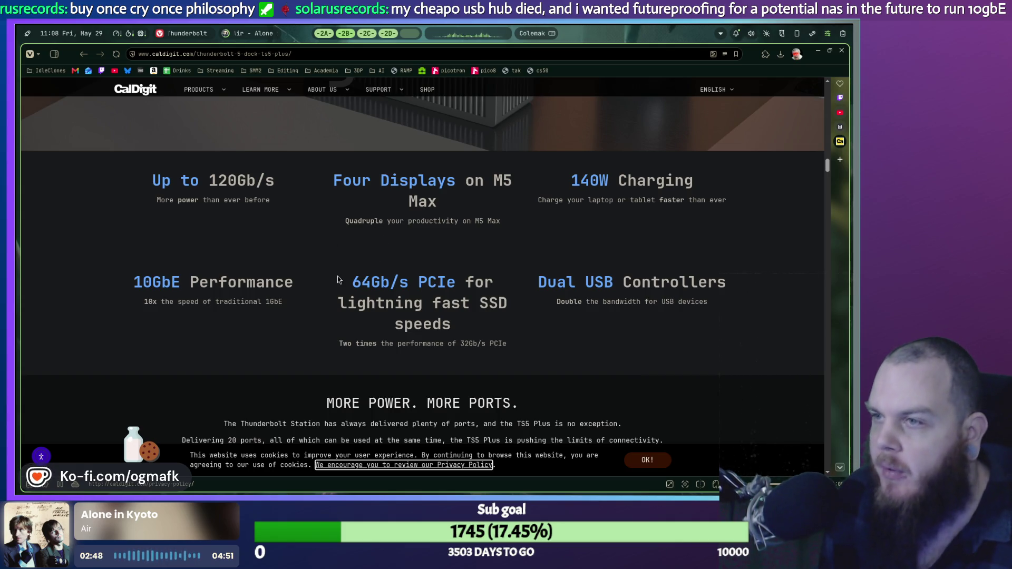
scroll(360, 264, "up", 6)
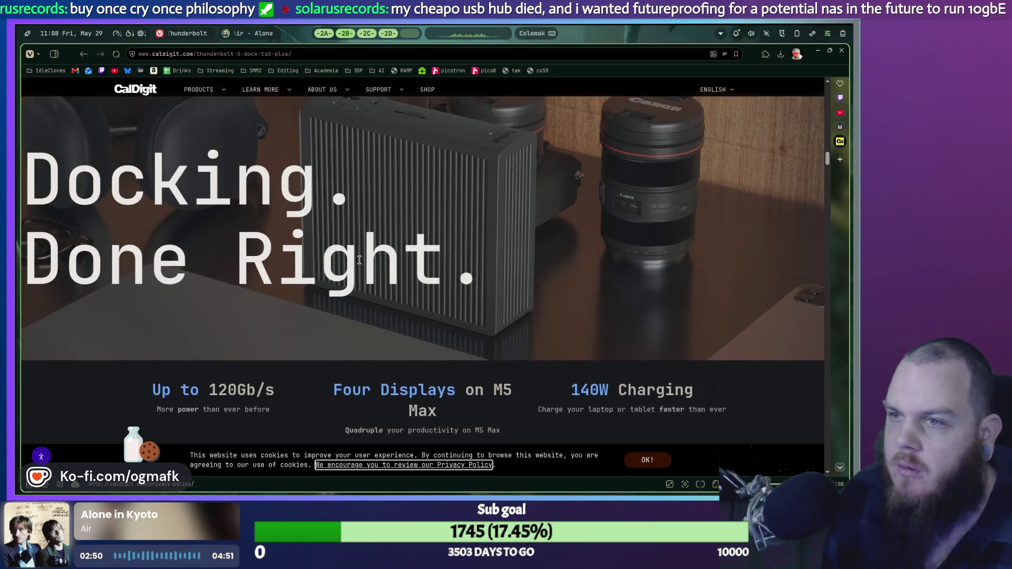
scroll(363, 274, "up", 15)
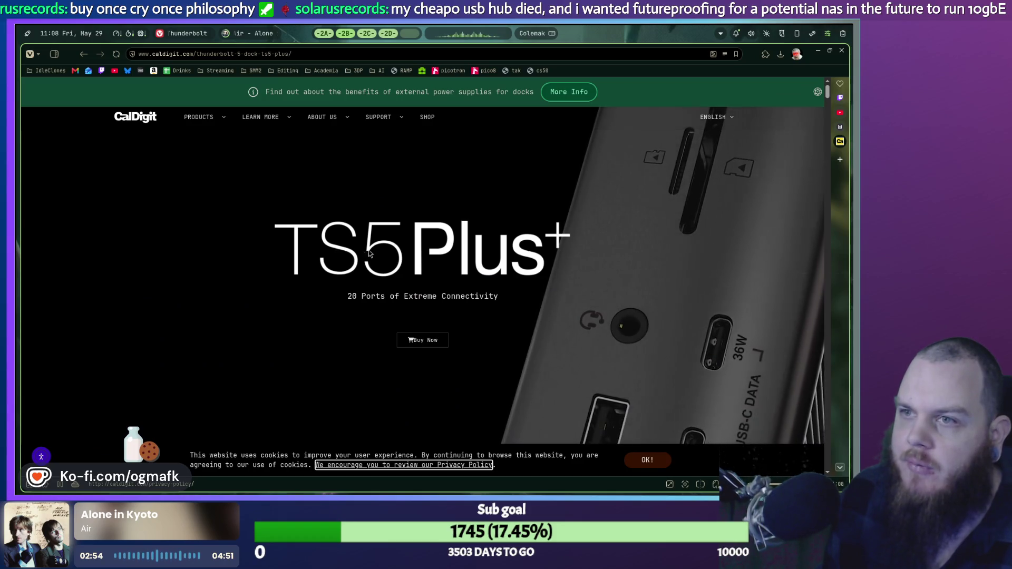
scroll(456, 294, "down", 2)
scroll(456, 294, "down", 2)
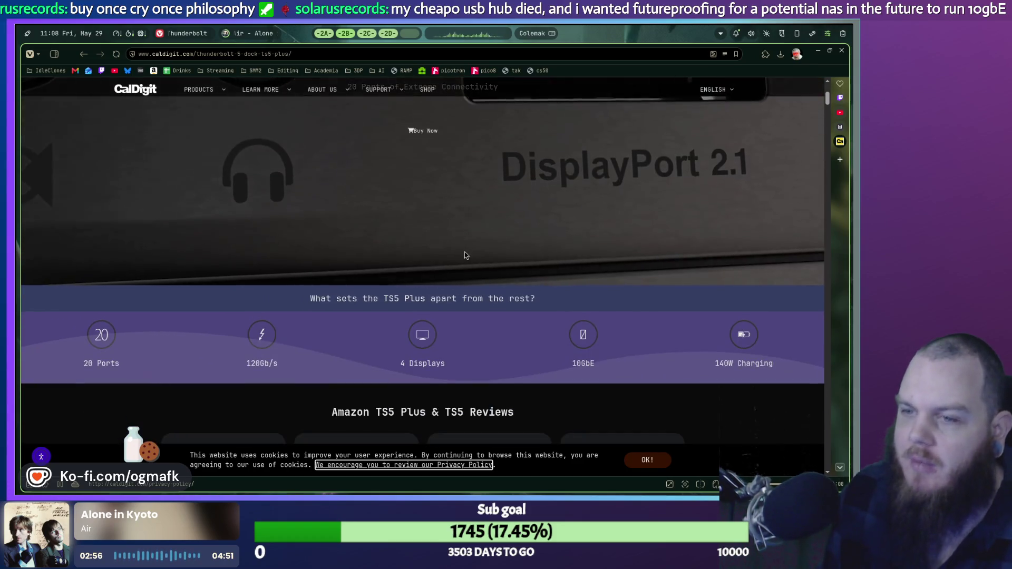
scroll(384, 314, "down", 4)
scroll(385, 314, "down", 10)
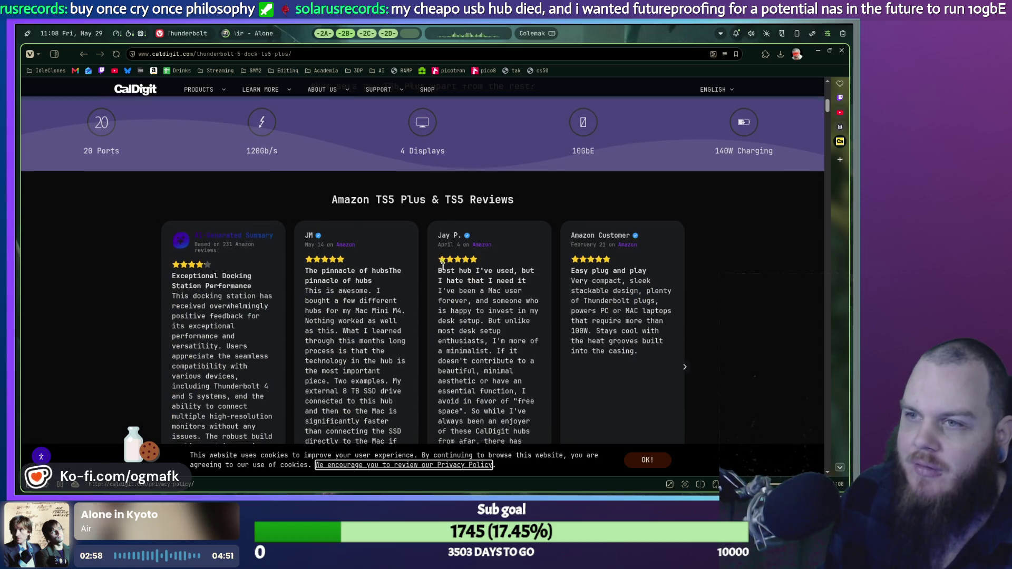
scroll(456, 282, "down", 10)
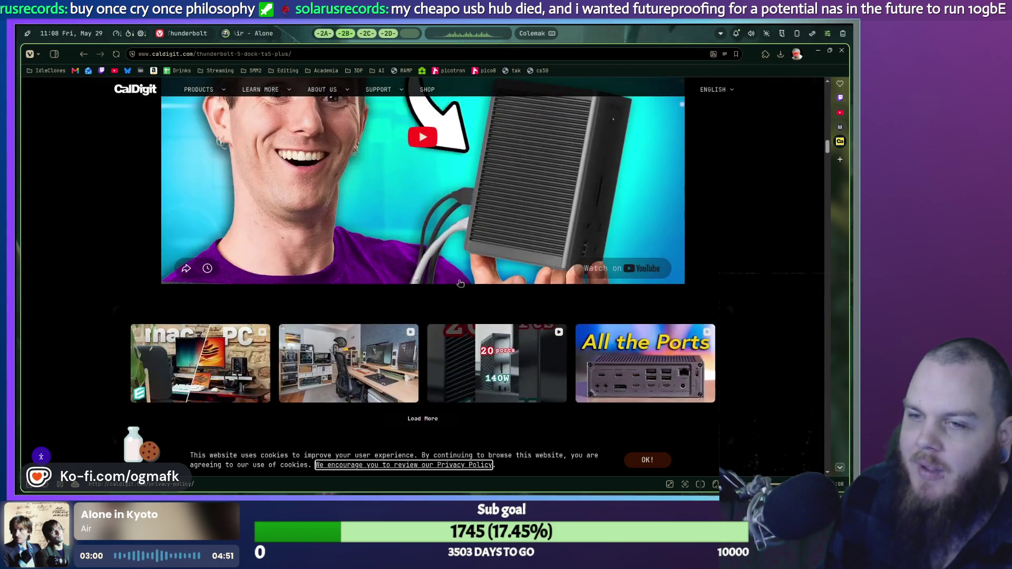
scroll(461, 283, "down", 5)
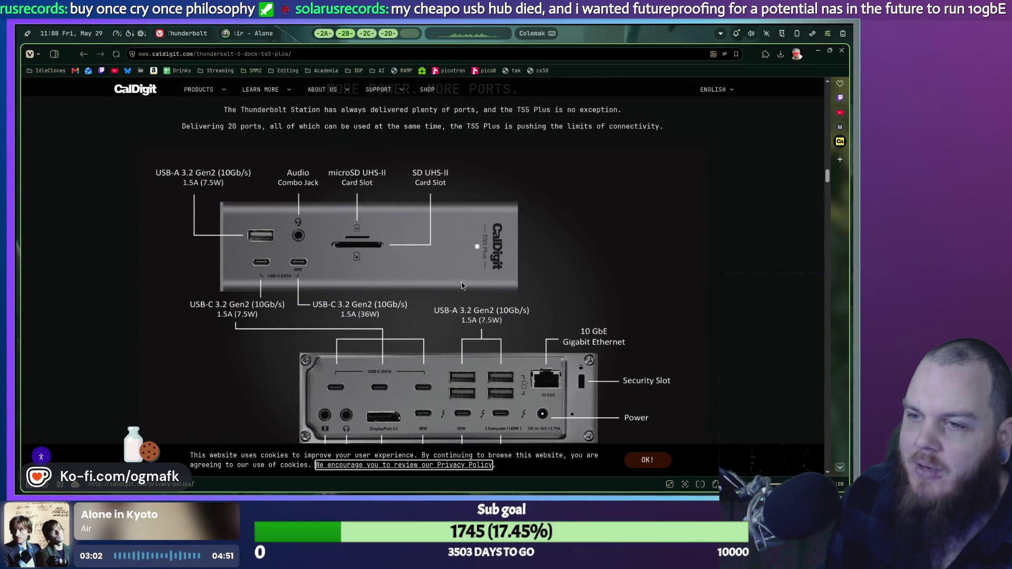
Widen the vertical tab bar and close the CalDigit Thunderbolt dock tab.
scroll(369, 274, "down", 1)
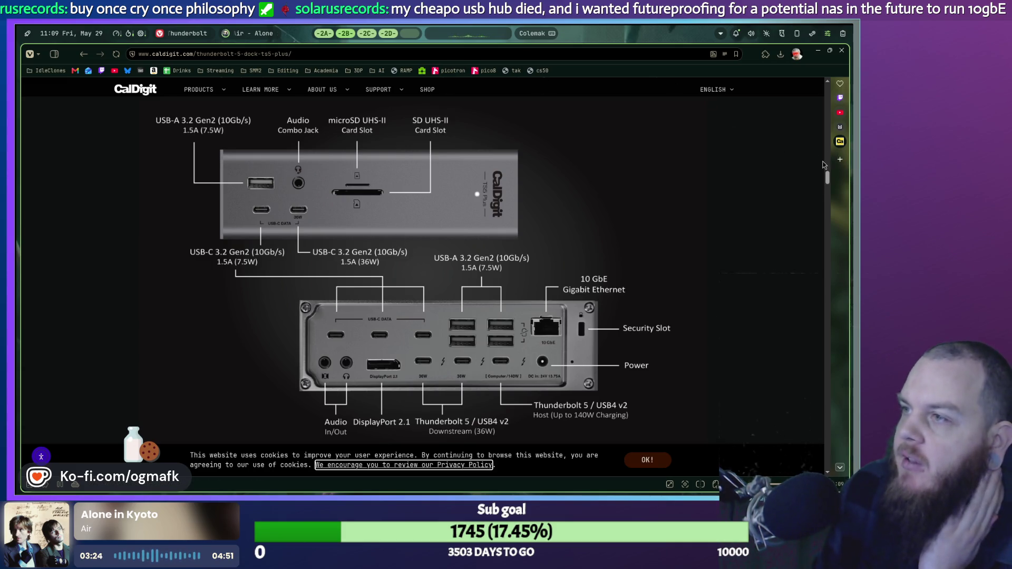
left_click_drag(829, 161, 789, 158)
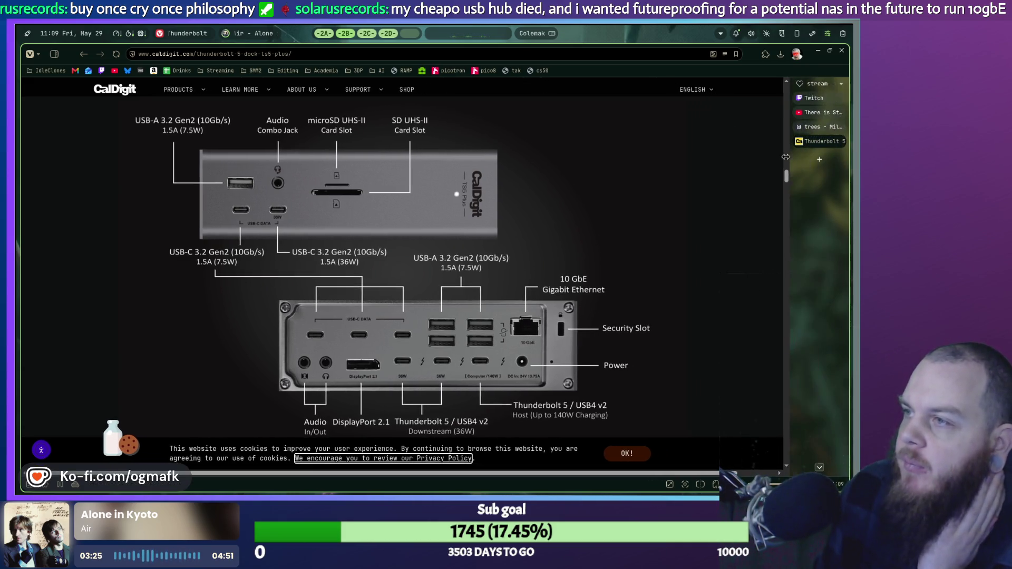
middle_click(814, 141)
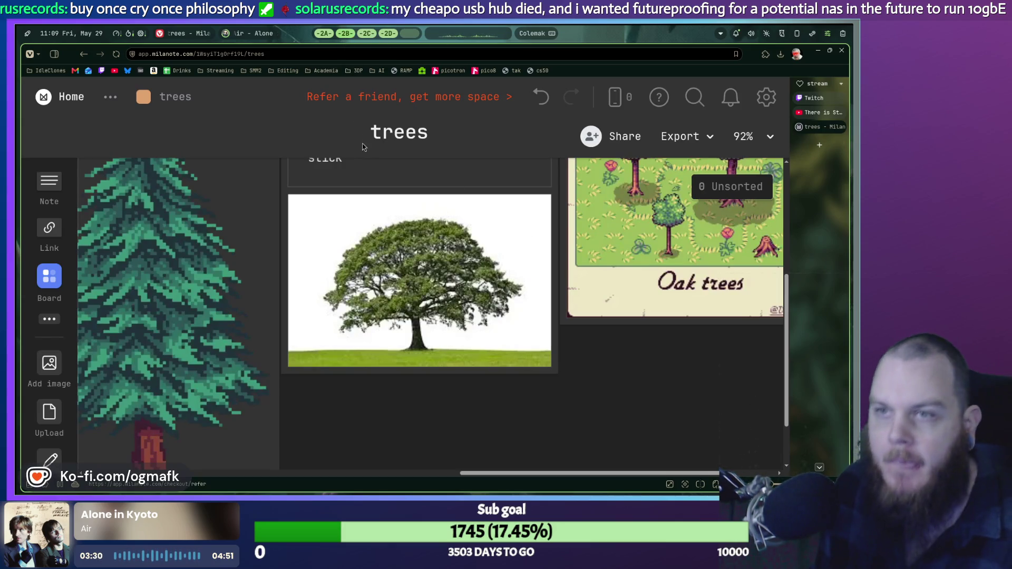
Tile the Aseprite logging scene to the left of the 'trees' reference board.
key("super+f")
key("super+f")
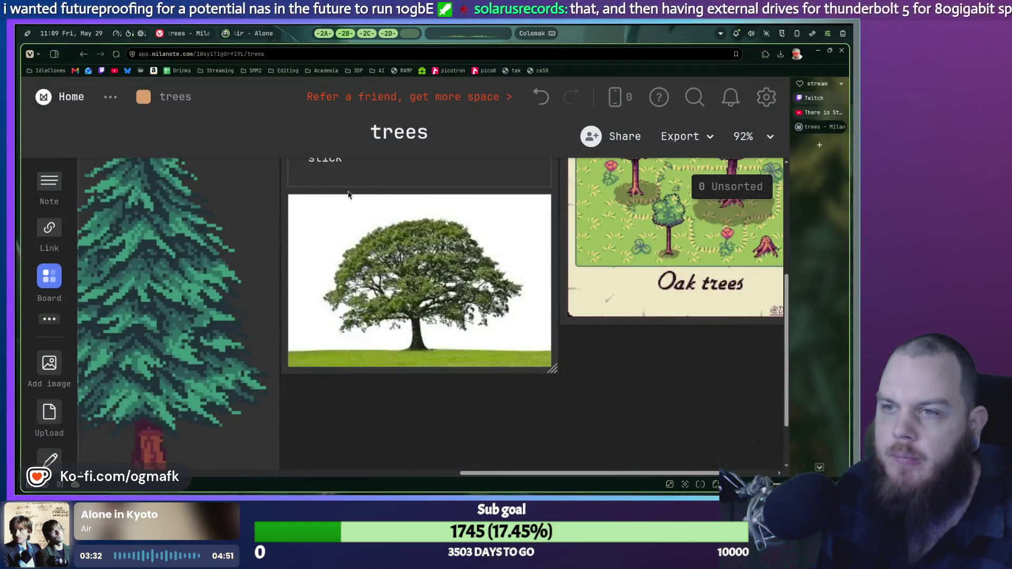
key("super+f")
key("super+shift+Right")
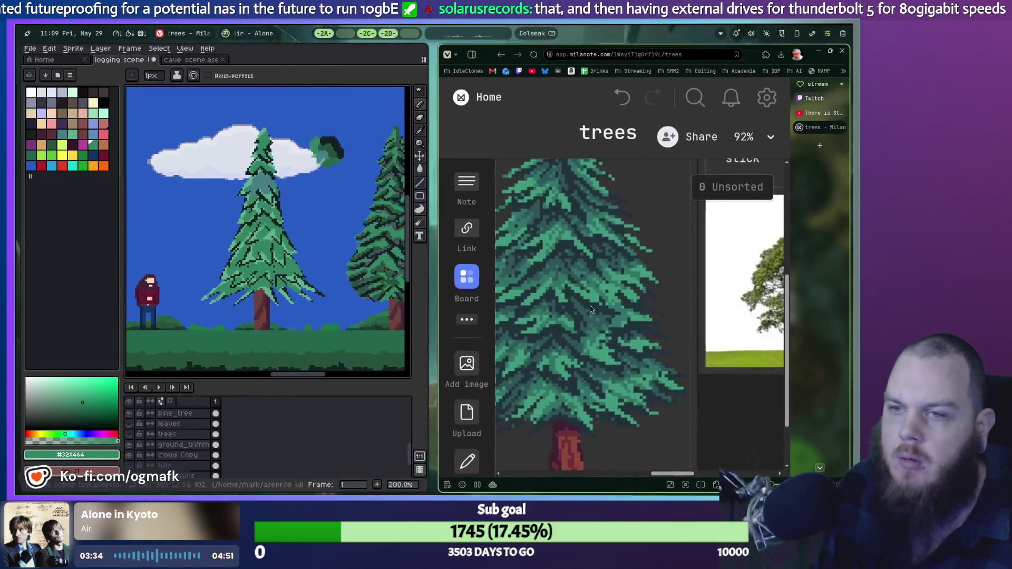
Widen the Aseprite canvas, undo the latest pencil stroke and select the centre pine.
mouse_move(436, 253)
left_mouse_down()
mouse_move(614, 261)
mouse_move(591, 266)
left_mouse_up()
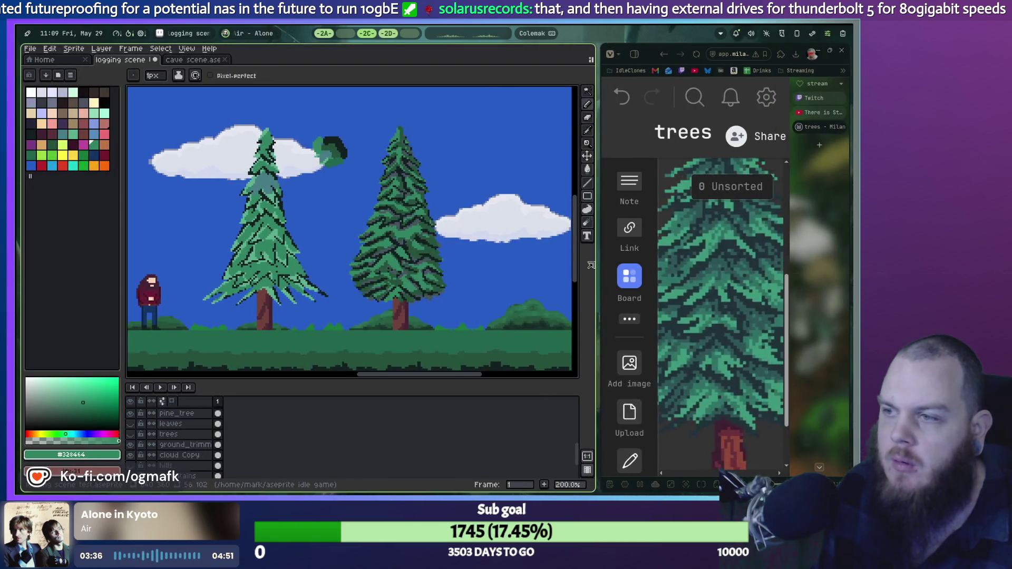
scroll(431, 259, "up", 3)
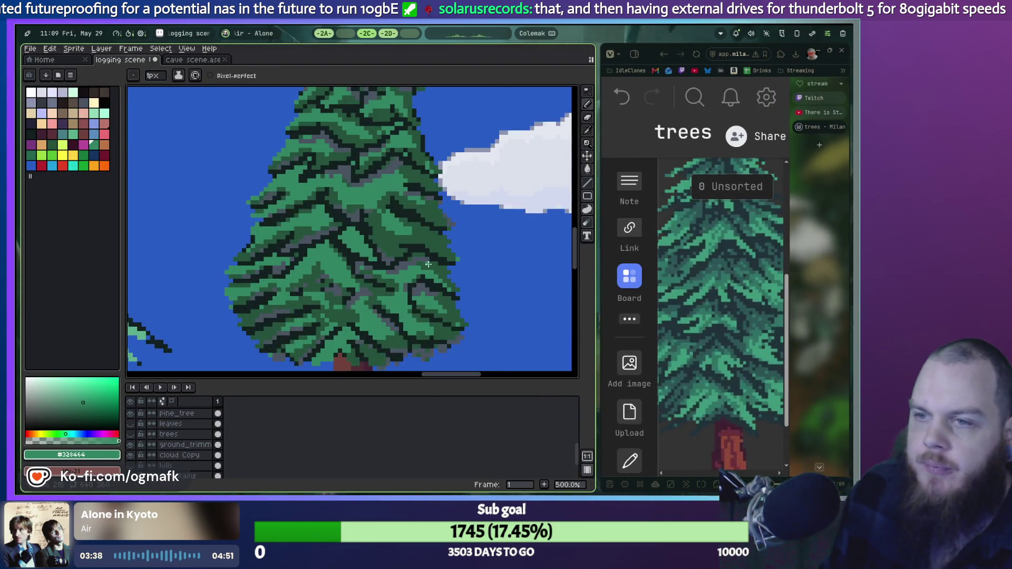
scroll(380, 248, "down", 2)
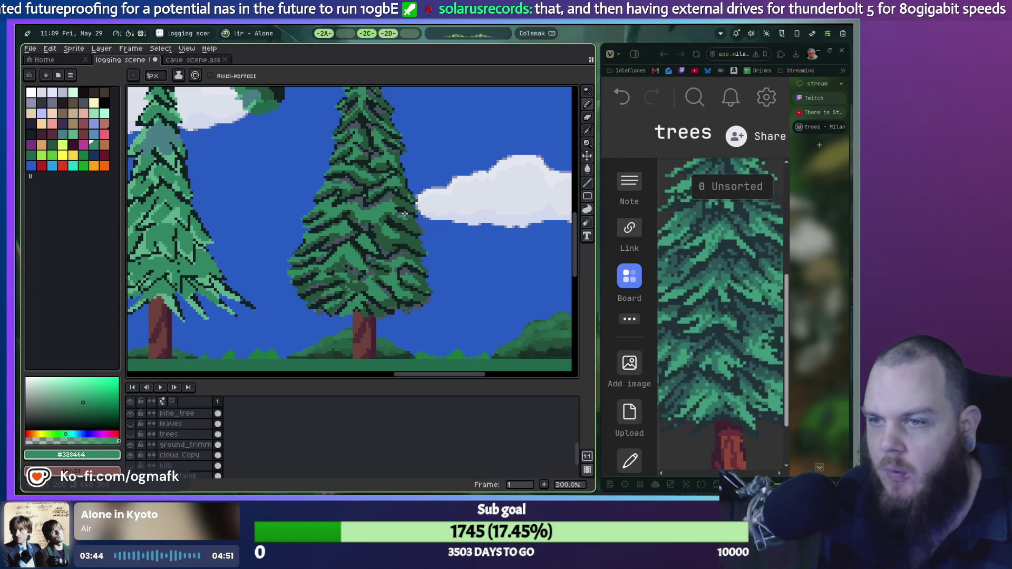
key("ctrl+z")
left_click(412, 219, "ctrl")
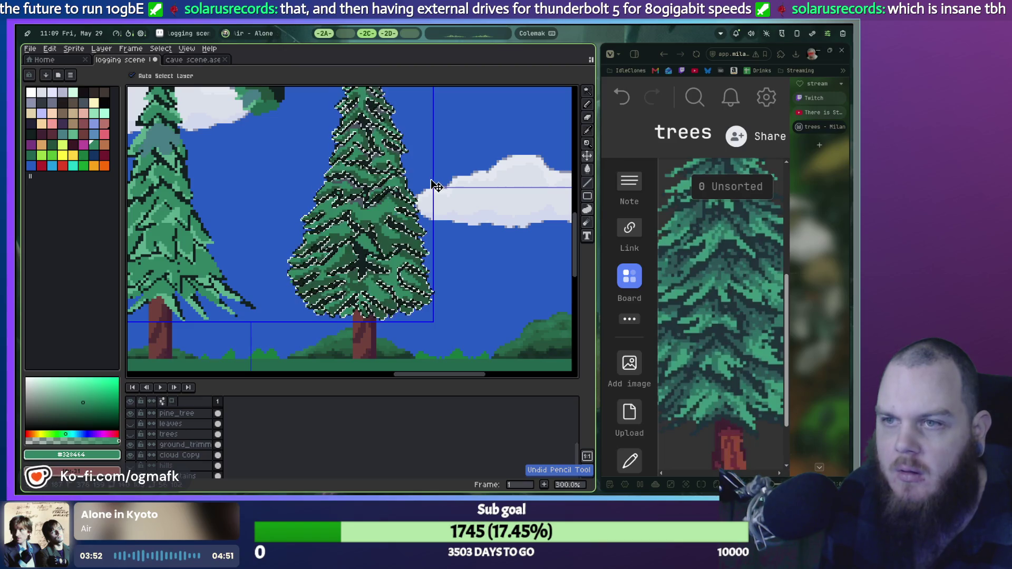
Switch to the Pencil and zoom in and out to inspect the centre pine tree.
scroll(441, 204, "up", 2)
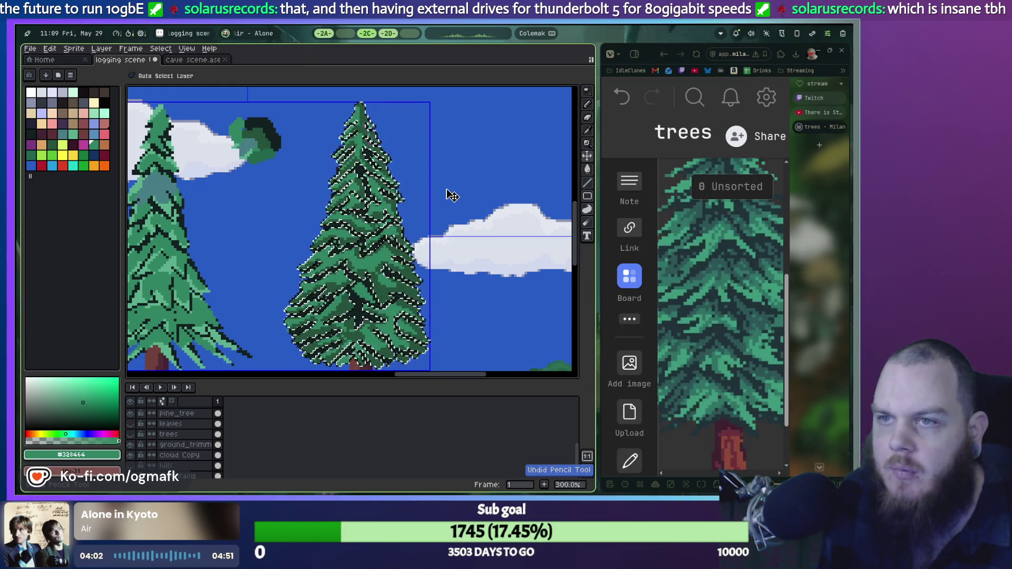
scroll(445, 196, "up", 4)
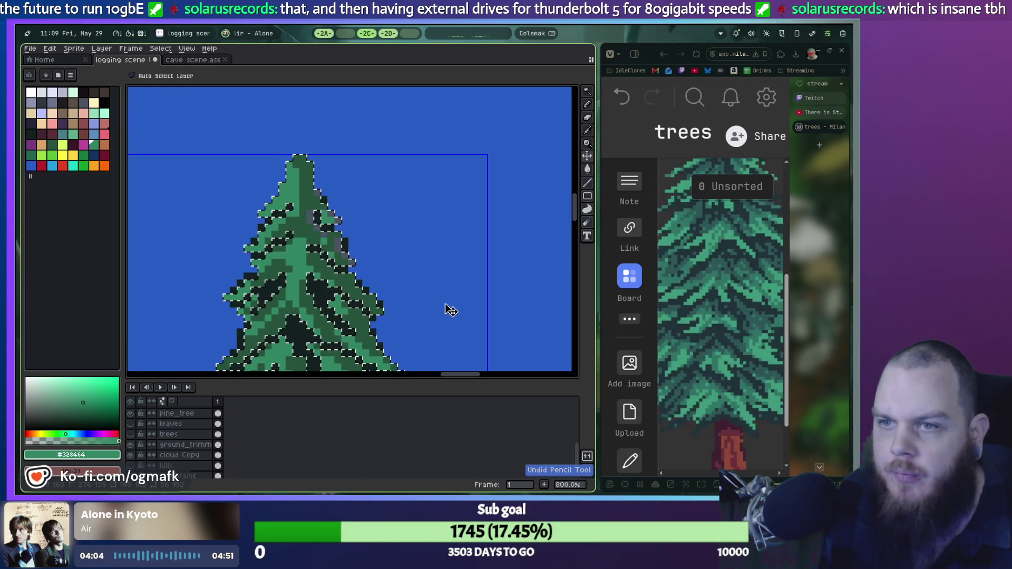
key("b")
scroll(441, 291, "down", 1)
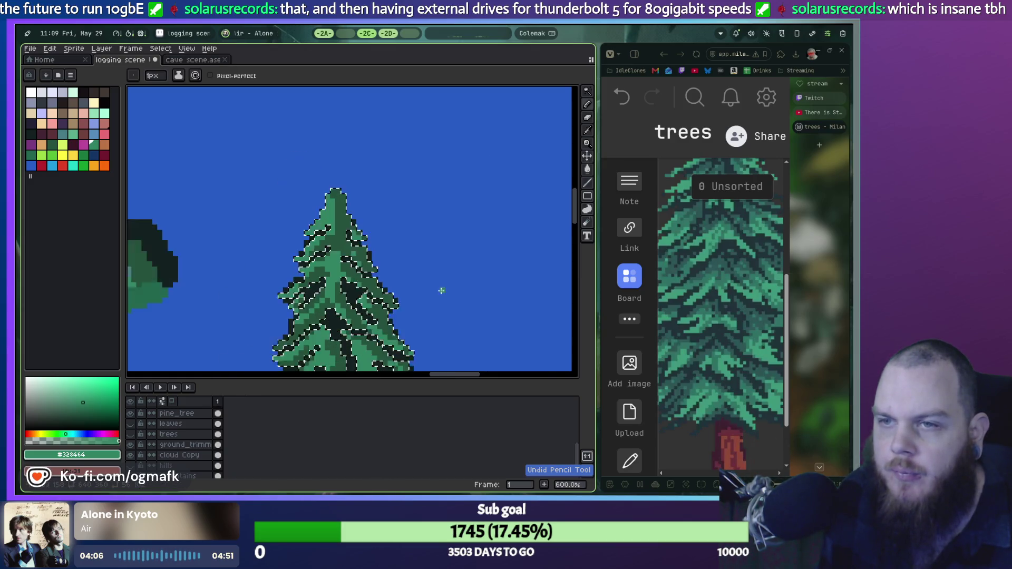
scroll(441, 290, "down", 3)
scroll(429, 306, "up", 2)
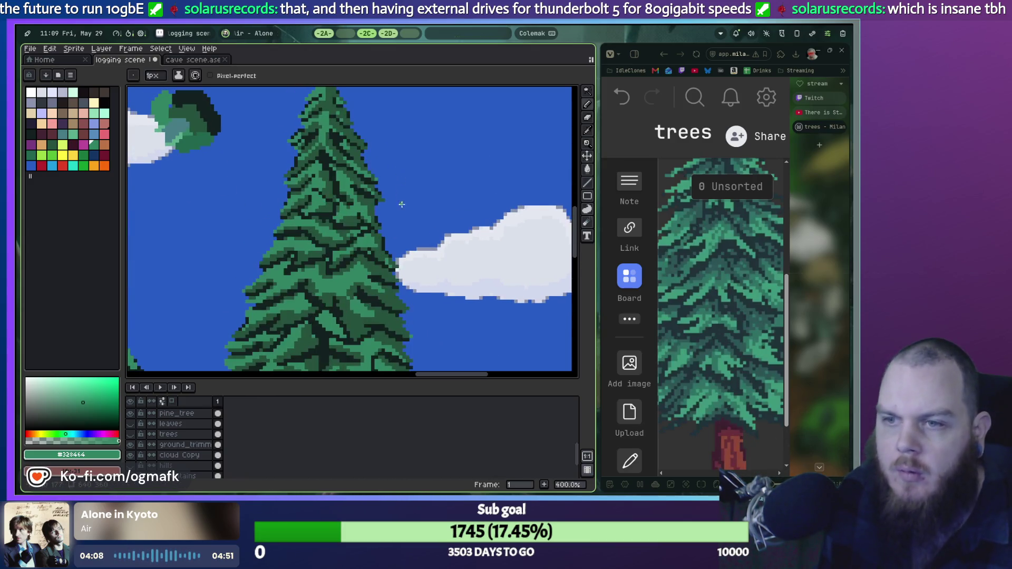
scroll(401, 205, "down", 3)
scroll(410, 226, "up", 2)
scroll(395, 238, "down", 1)
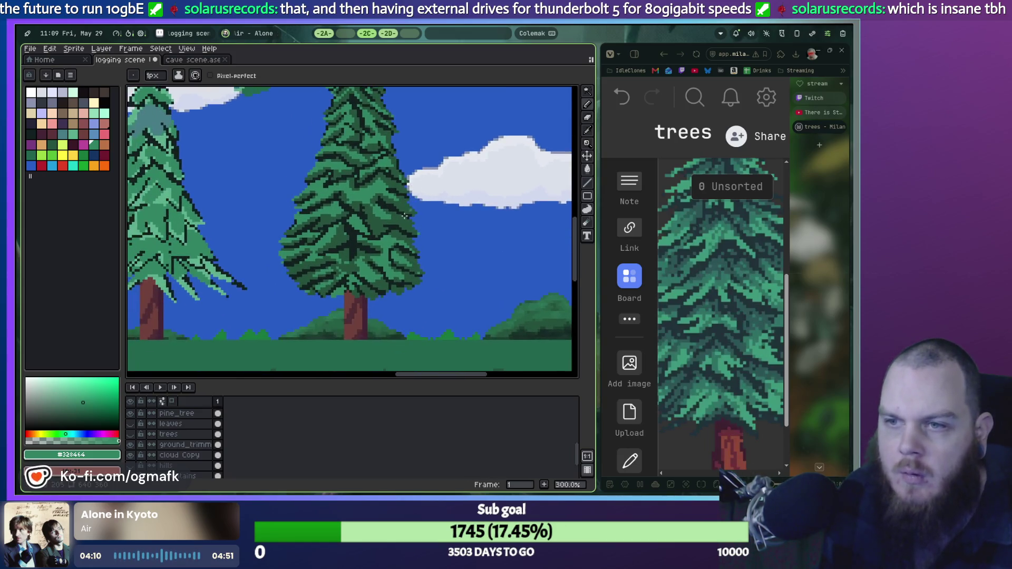
scroll(393, 245, "up", 3)
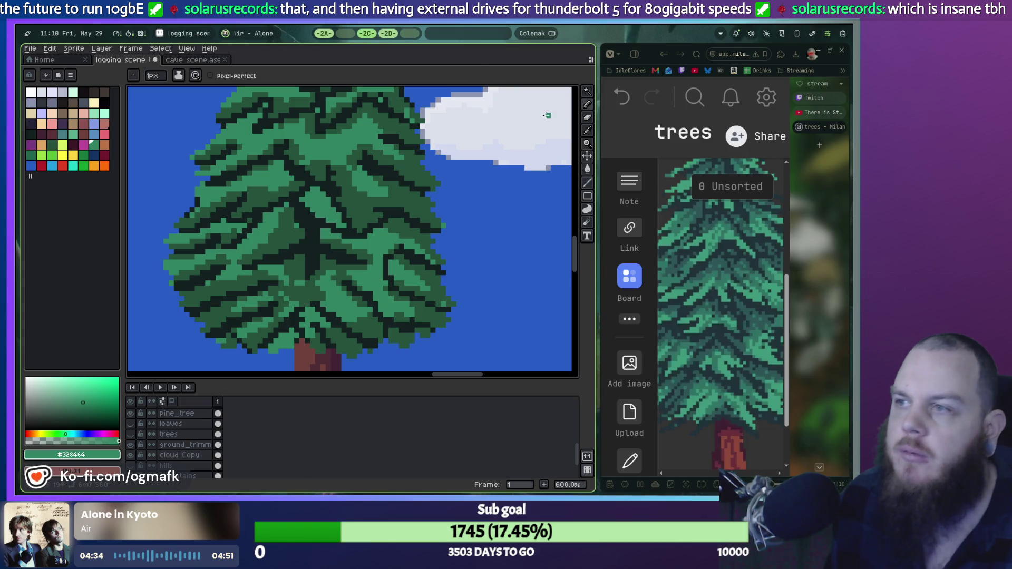
Fullscreen the browser, search 'Logi MXMaster4' in a new tab and open the official product page.
key("super+f")
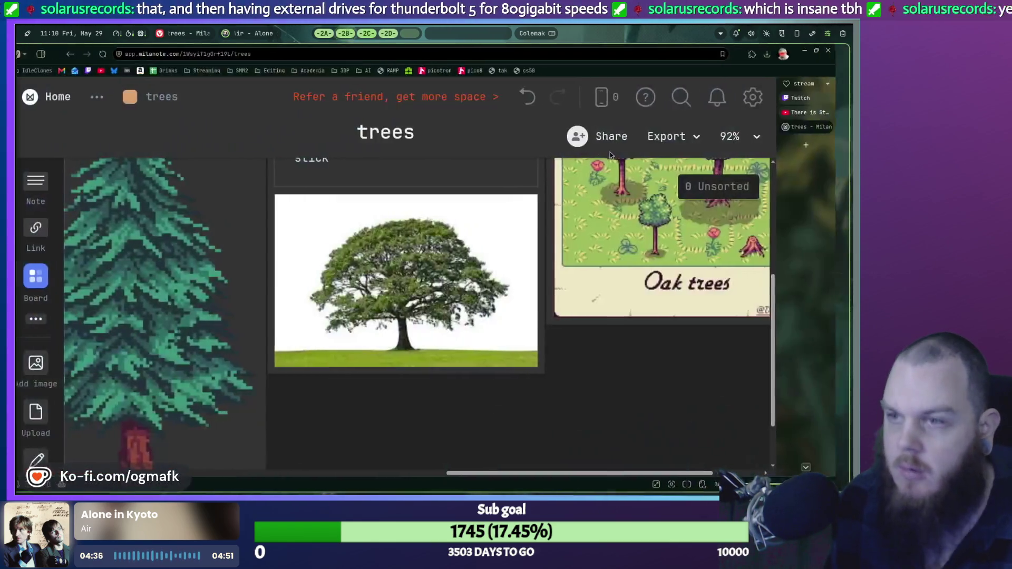
left_click(820, 146)
type("Logi MXMaster4")
key("Return")
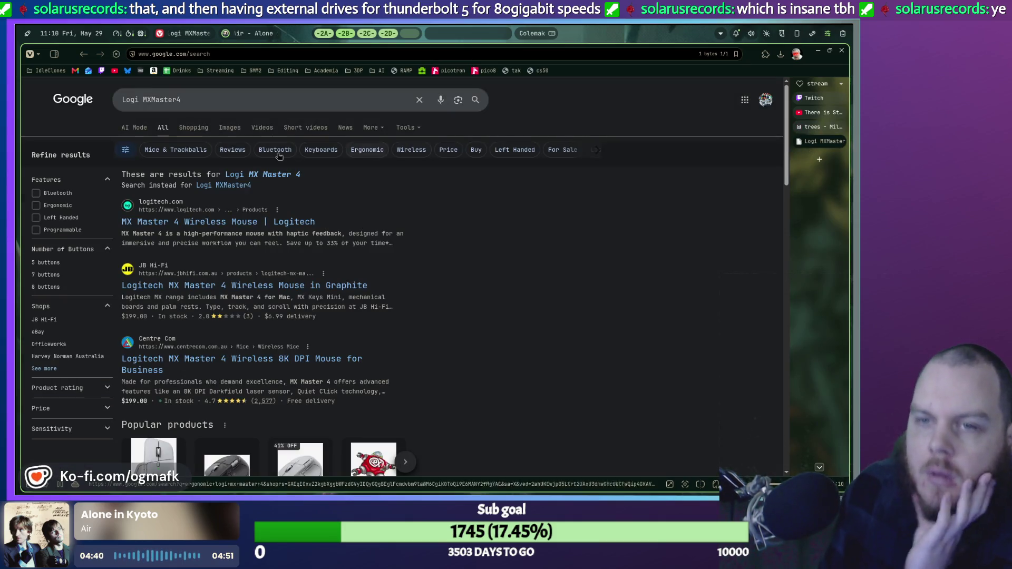
left_click(195, 228)
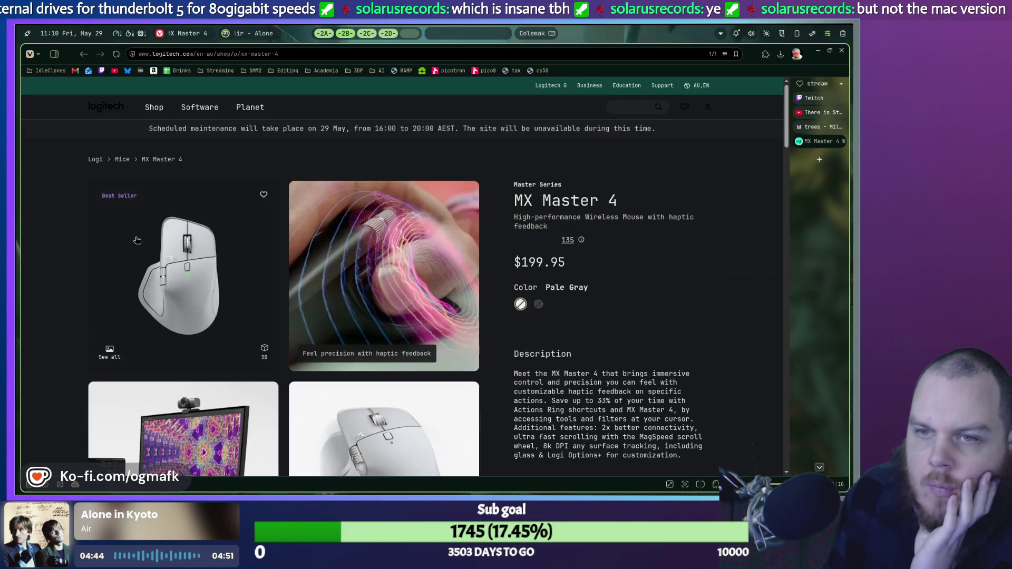
Scroll through the $199.95 MX Master 4 product page's photos and feature details.
scroll(174, 241, "down", 2)
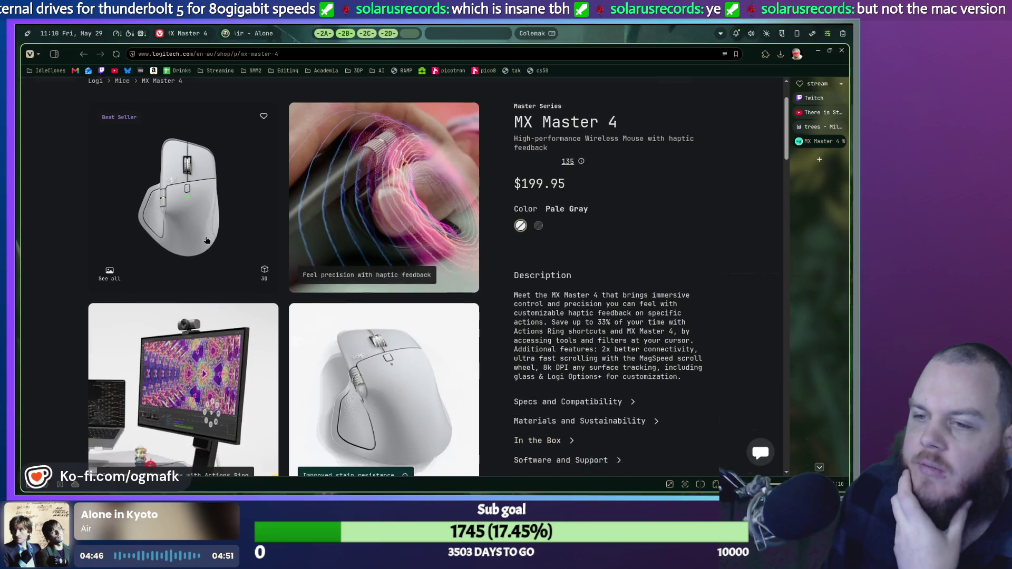
scroll(206, 240, "down", 1)
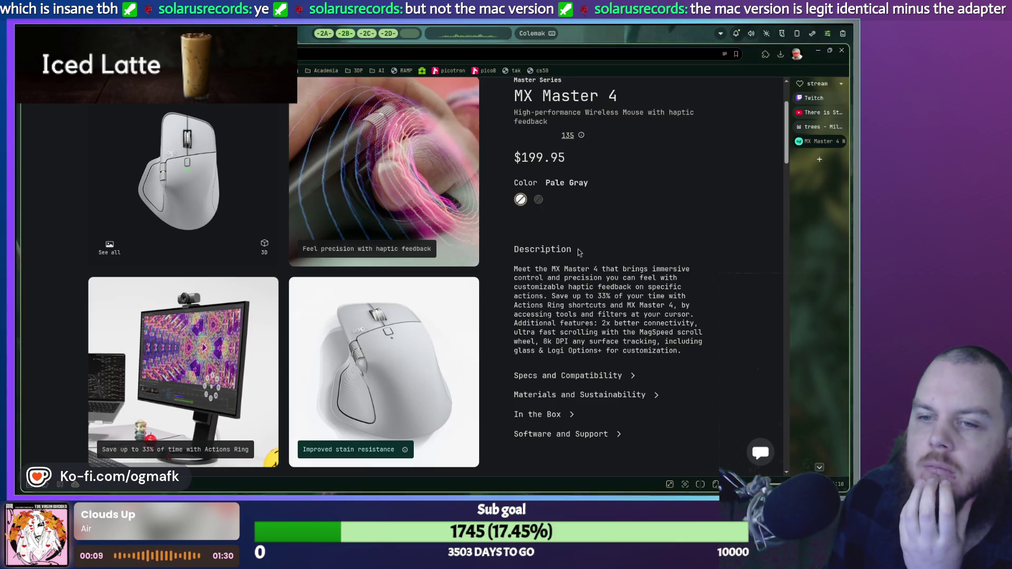
scroll(437, 245, "down", 3)
scroll(436, 242, "down", 1)
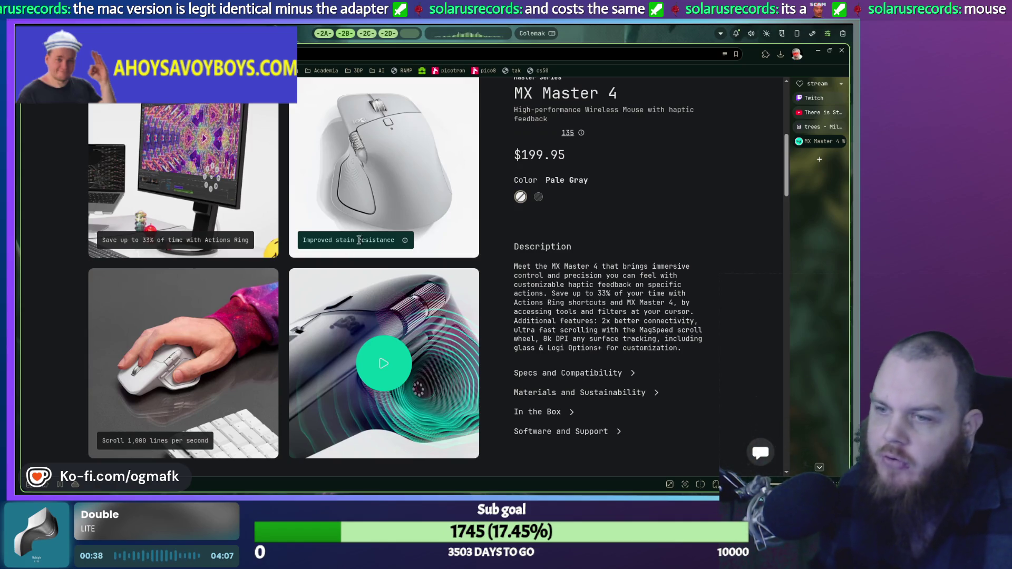
scroll(216, 298, "up", 3)
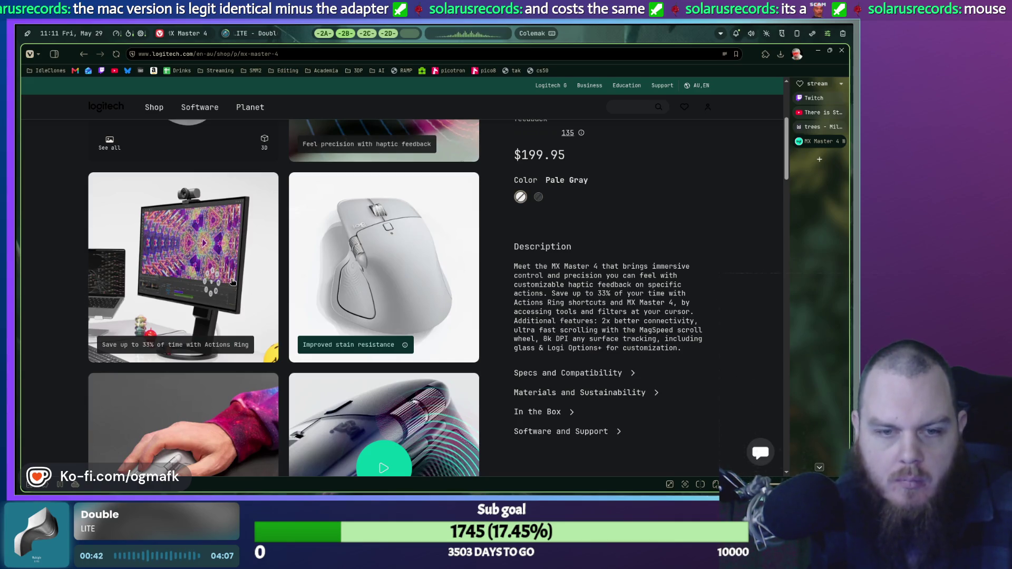
scroll(205, 296, "up", 3)
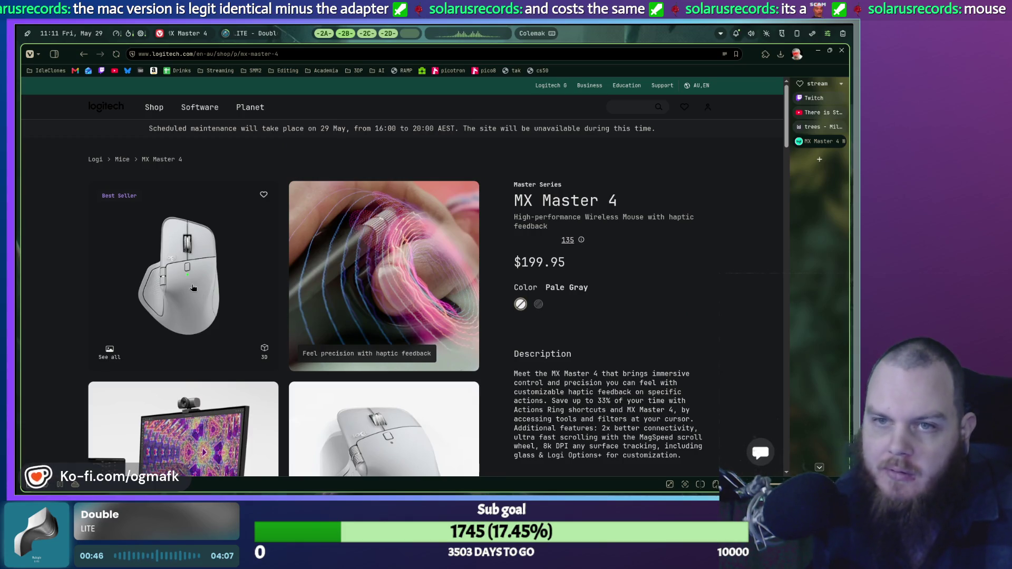
scroll(193, 288, "down", 6)
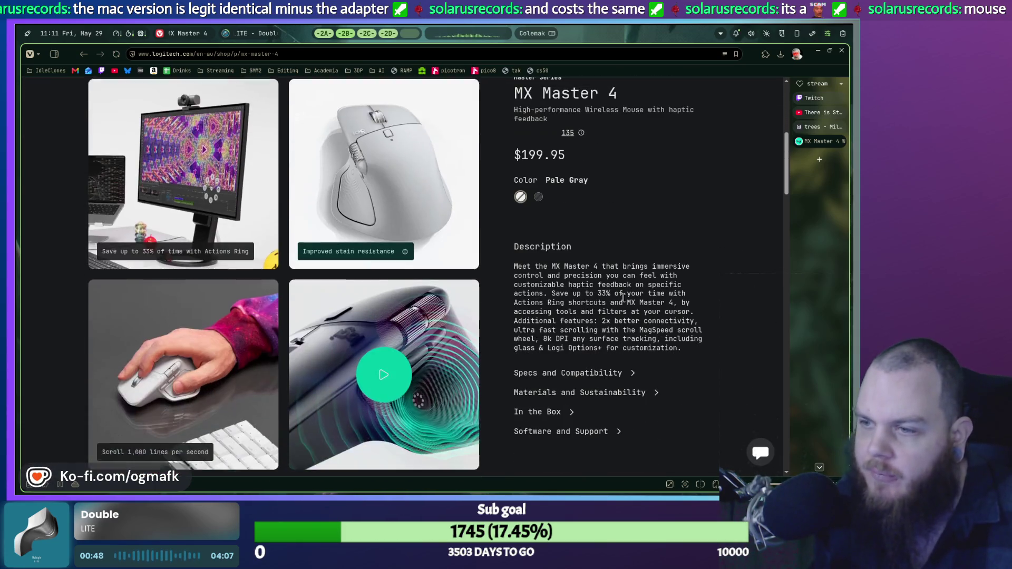
scroll(623, 306, "down", 10)
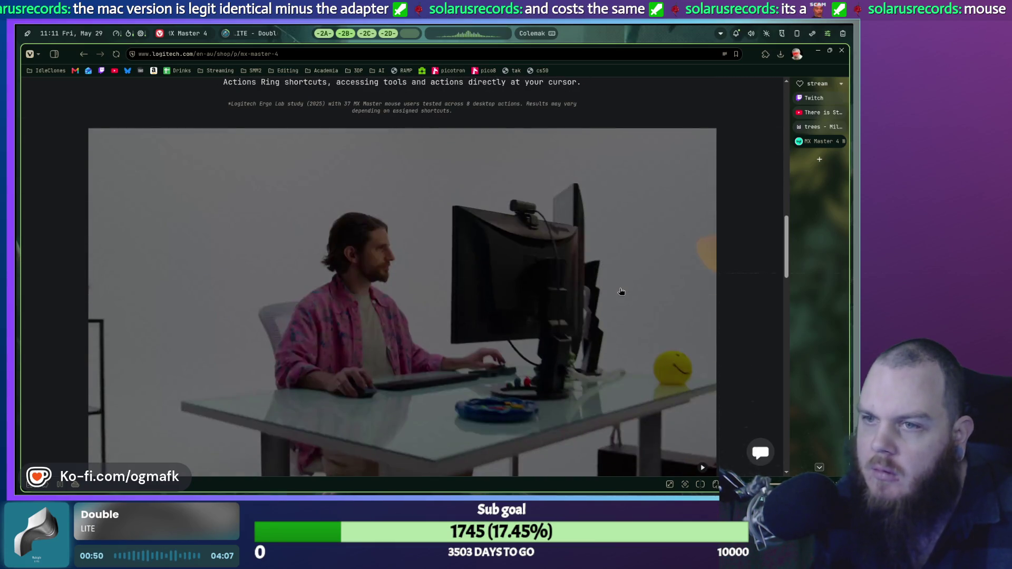
scroll(622, 292, "down", 8)
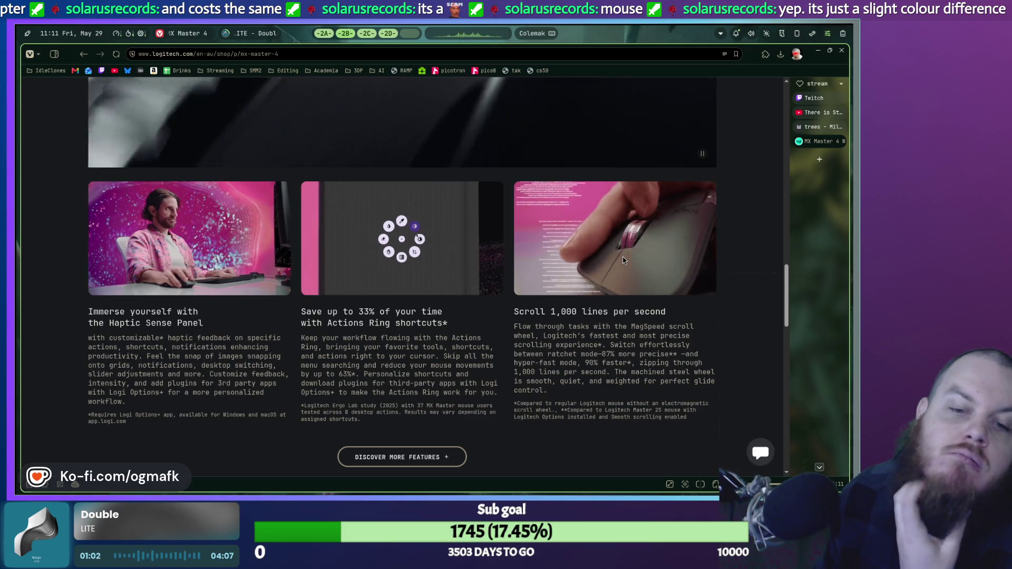
scroll(567, 289, "down", 4)
scroll(570, 294, "down", 5)
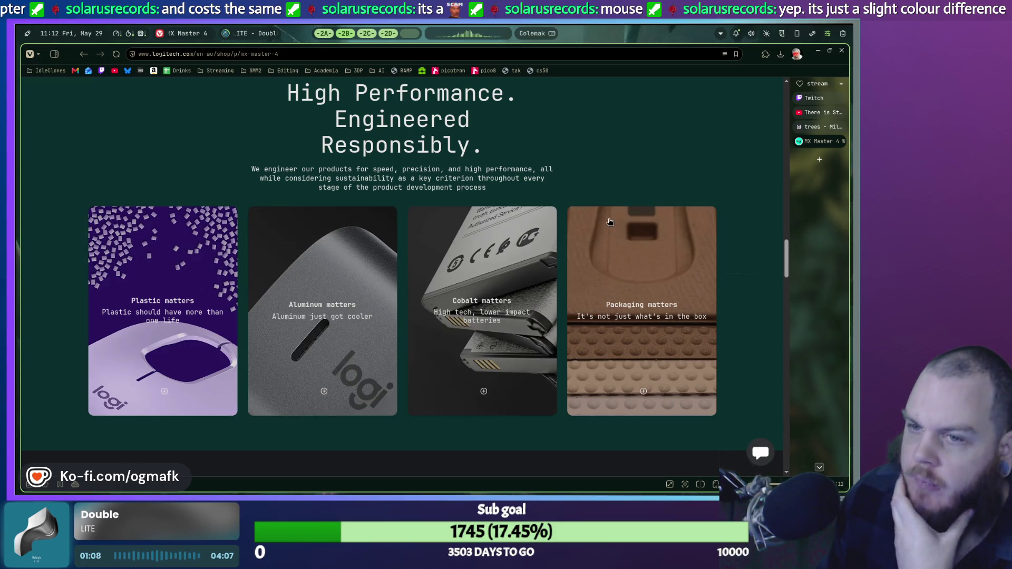
scroll(610, 222, "down", 20)
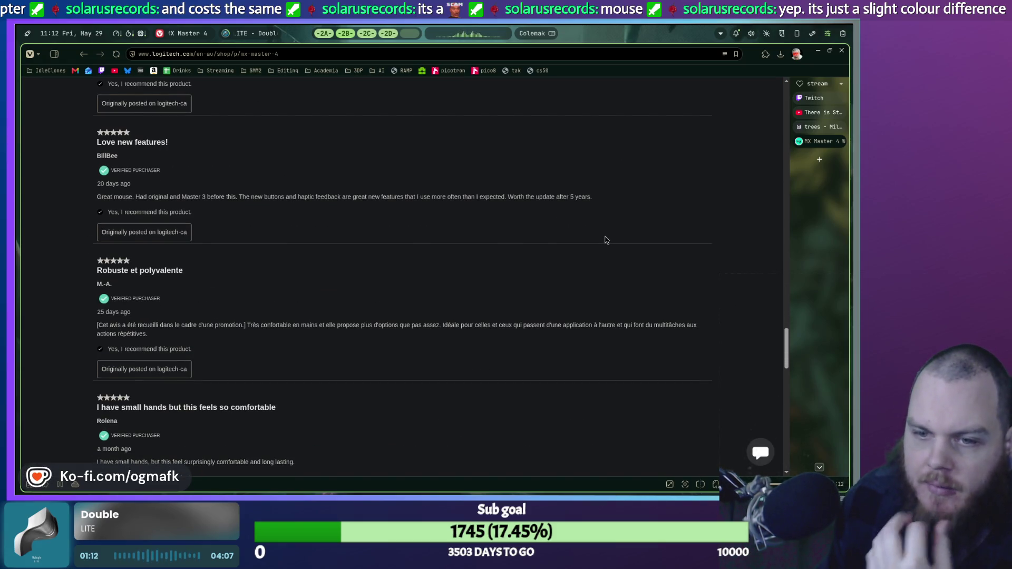
scroll(606, 240, "up", 20)
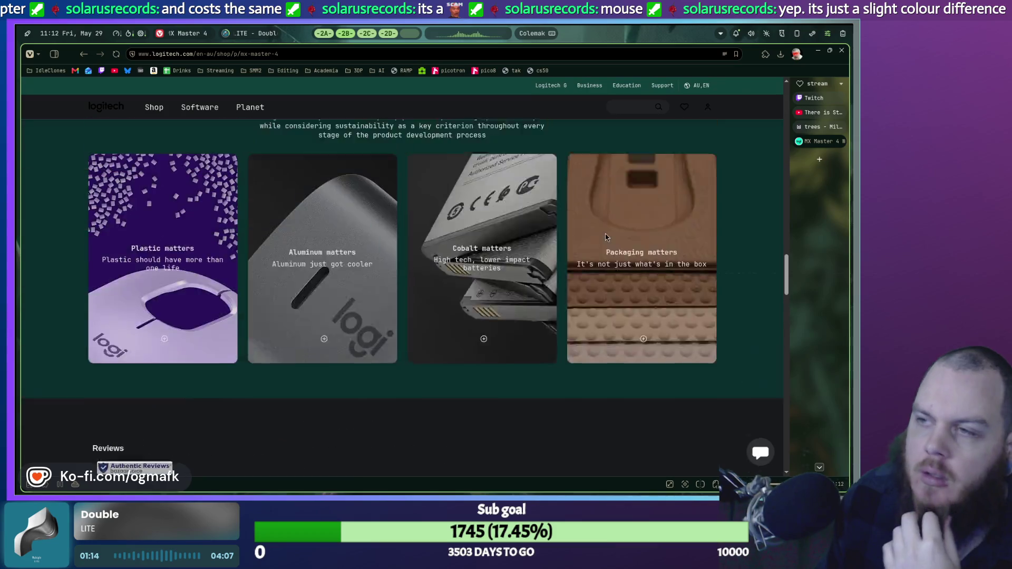
scroll(605, 235, "up", 5)
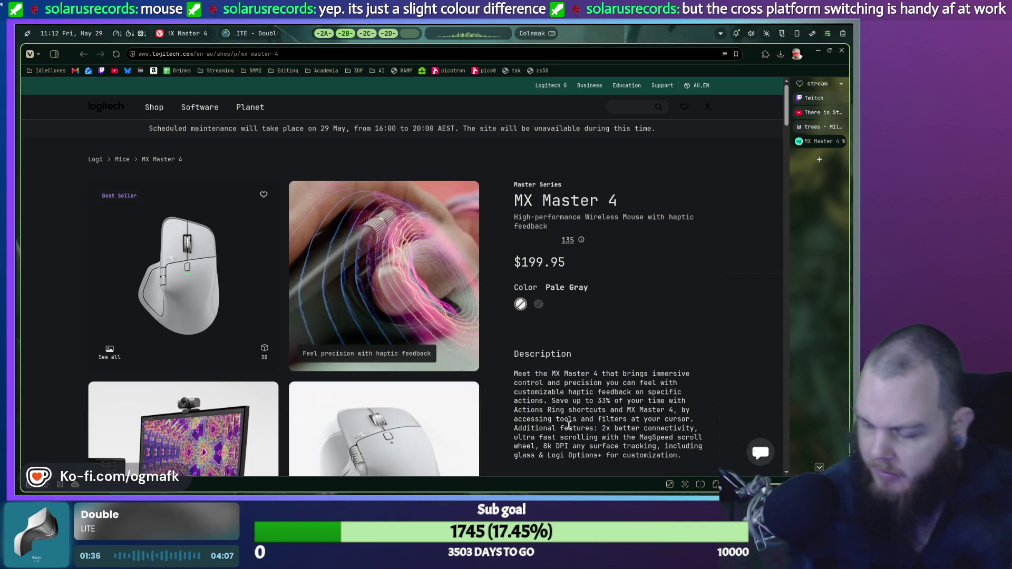
scroll(569, 425, "down", 1)
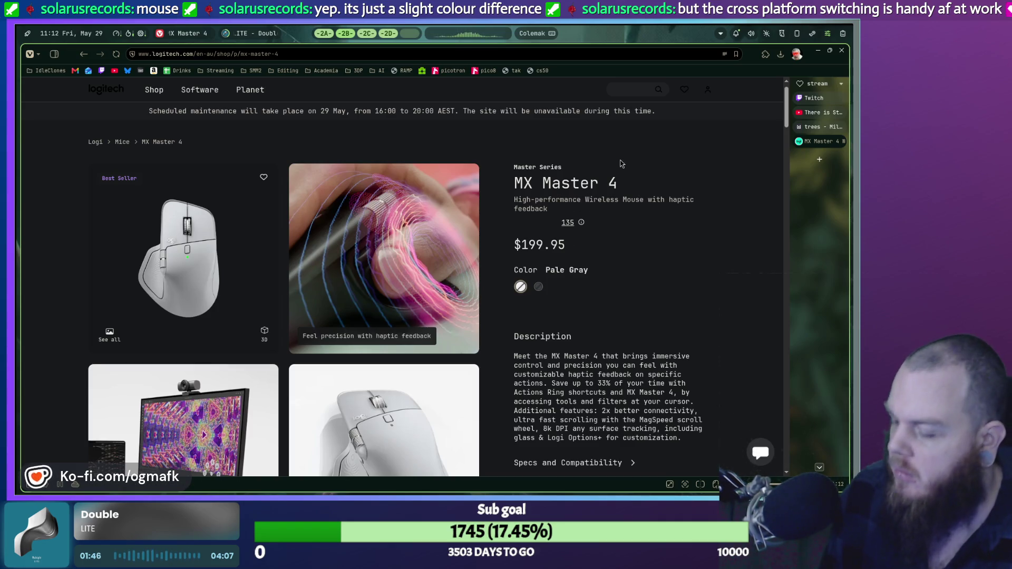
Dismiss the app launcher and cycle through workspaces to reach the Godot editor's GameData.gd script.
key("super")
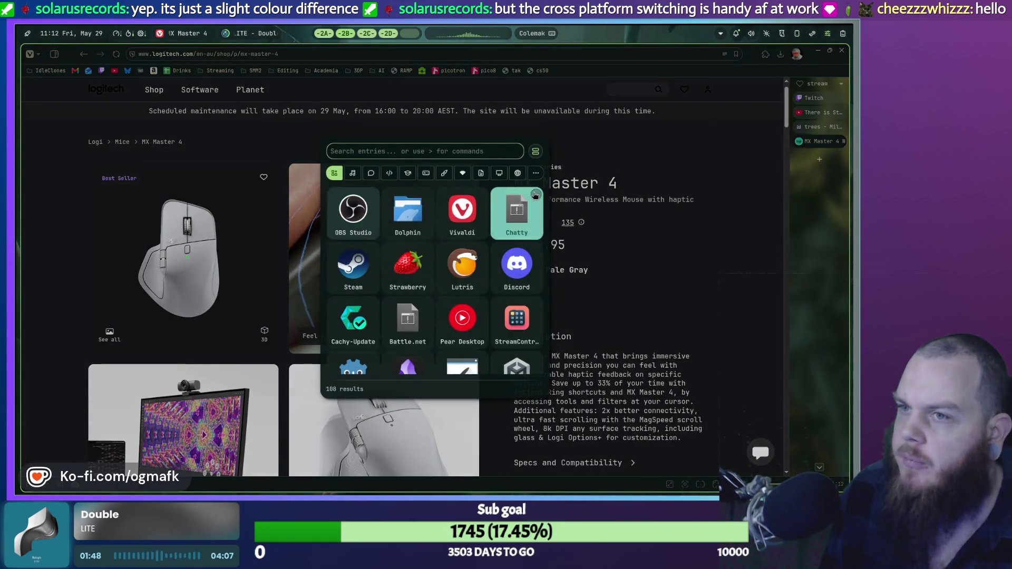
key("Escape")
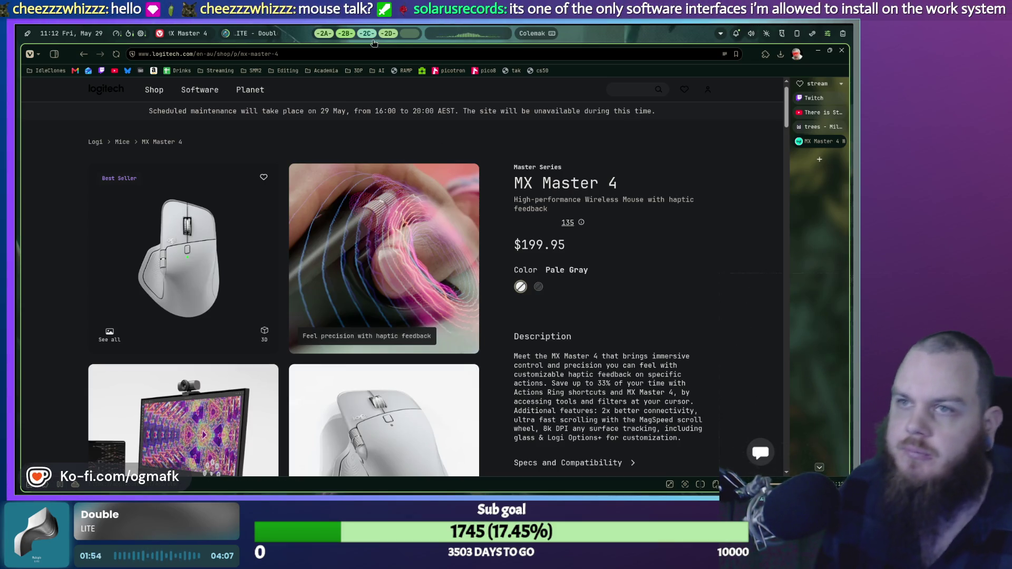
left_click(368, 34)
left_click(345, 34)
left_click(323, 34)
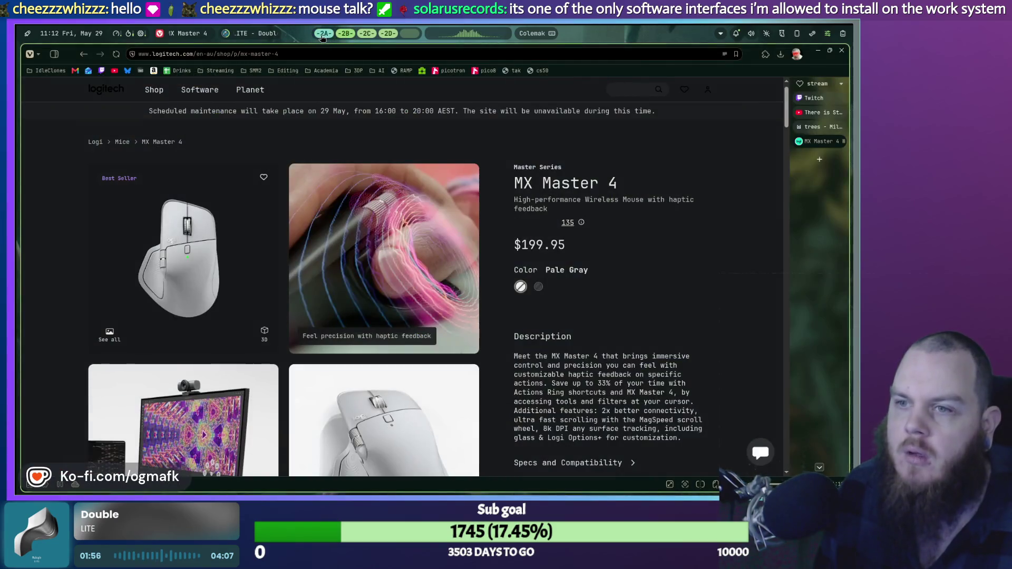
left_click(410, 33)
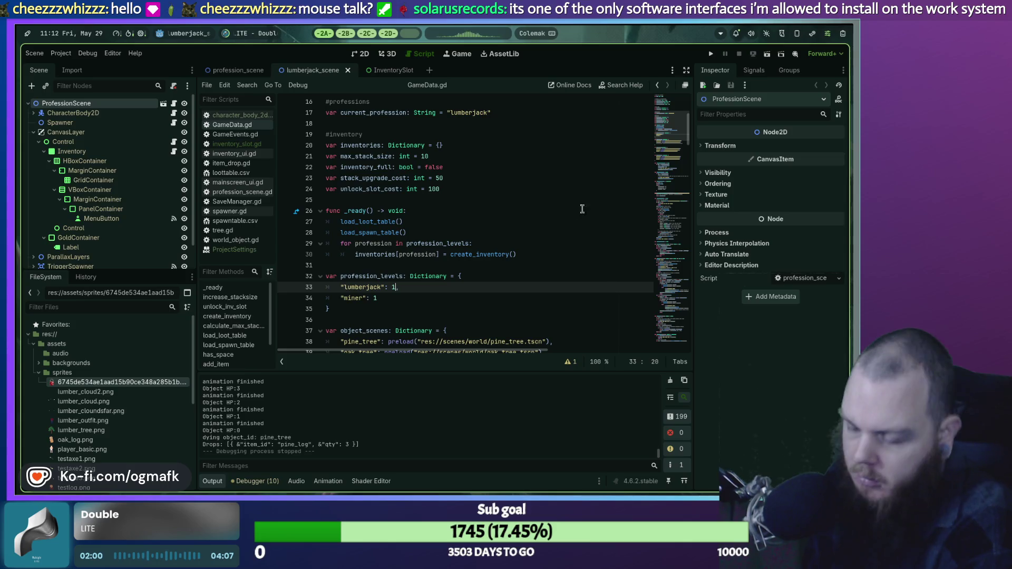
Close StreamController's No Decks Detected window and open a kitty terminal beside Godot.
key("super")
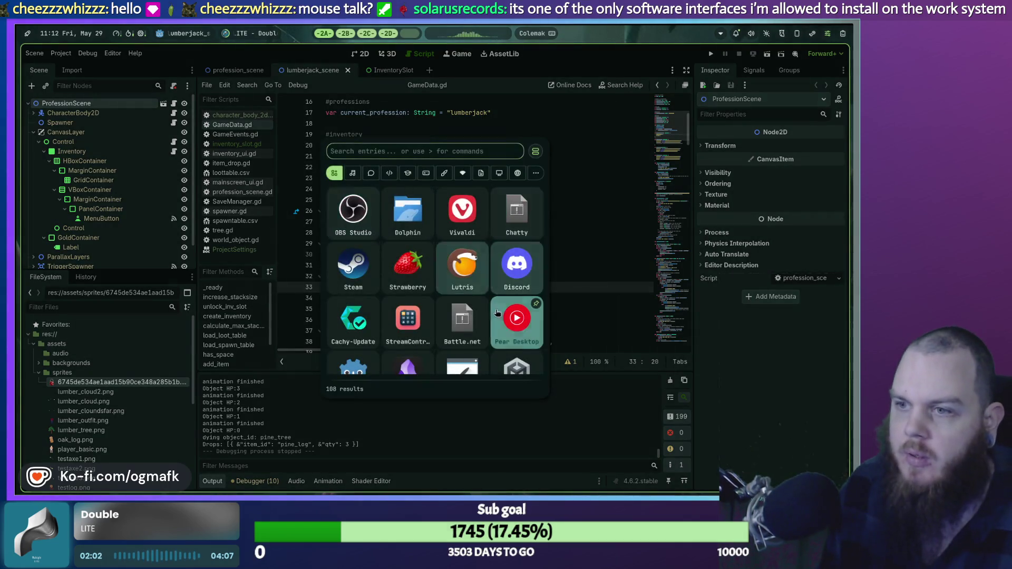
key("Escape")
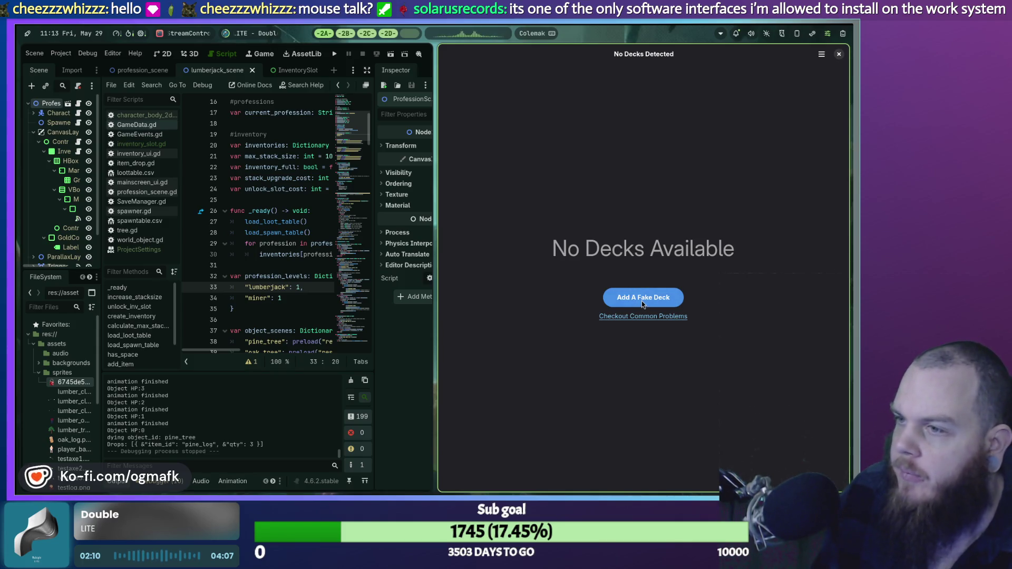
left_click(839, 55)
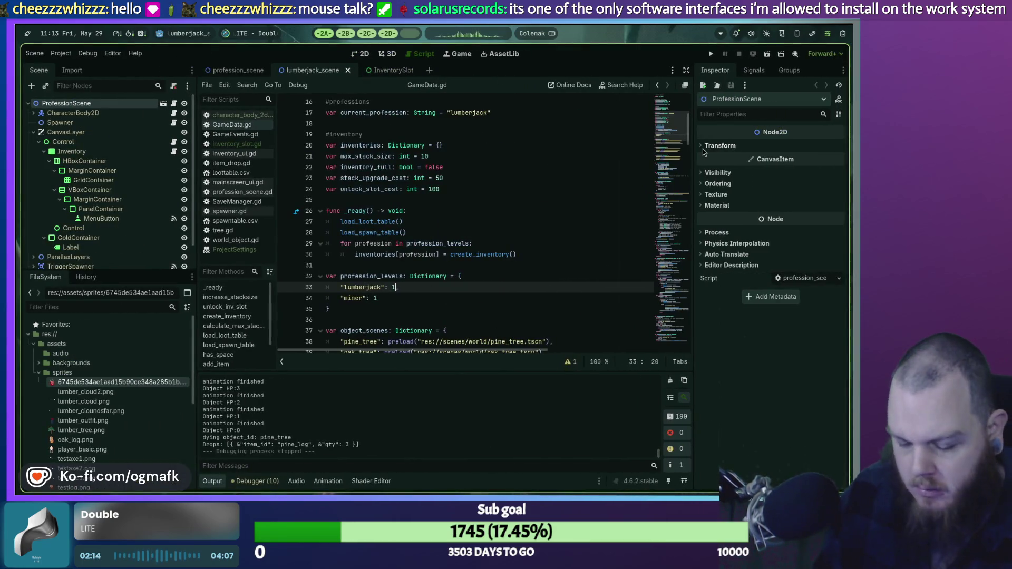
key("super+Return")
type("d")
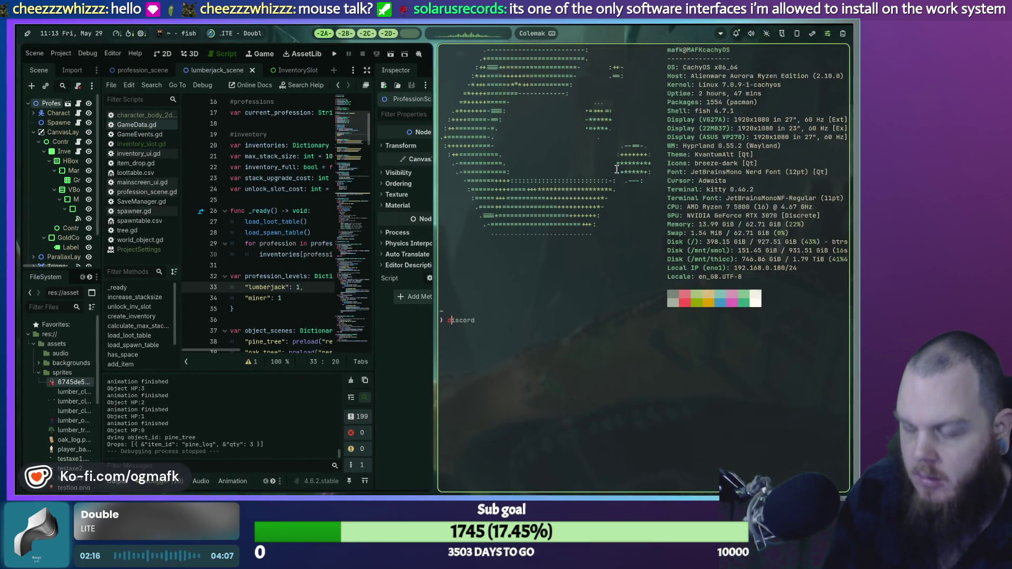
Stop StreamController with killall streamcontroller, then close the kitty terminal.
key("BackSpace")
type("v")
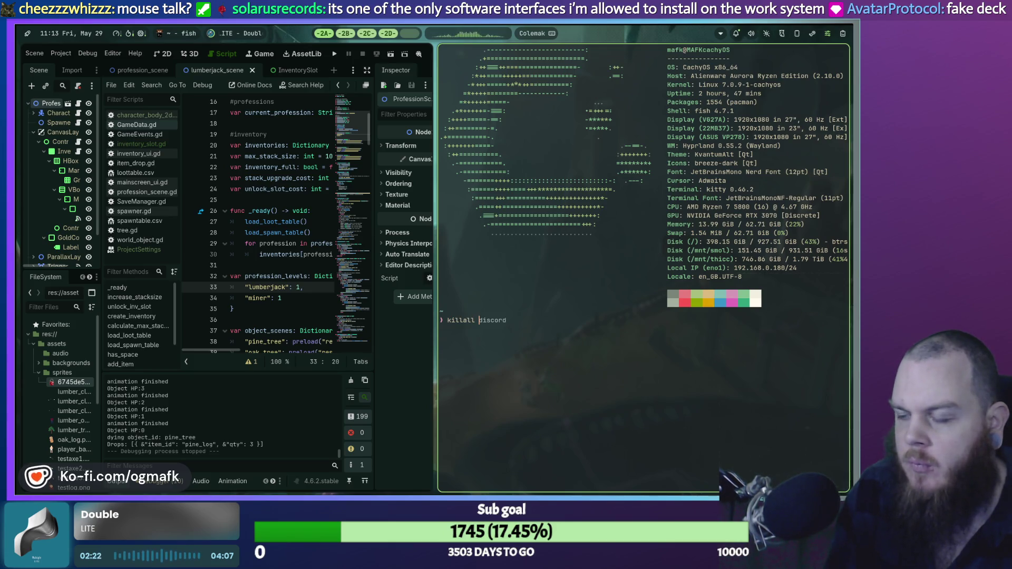
type("streamcontroller")
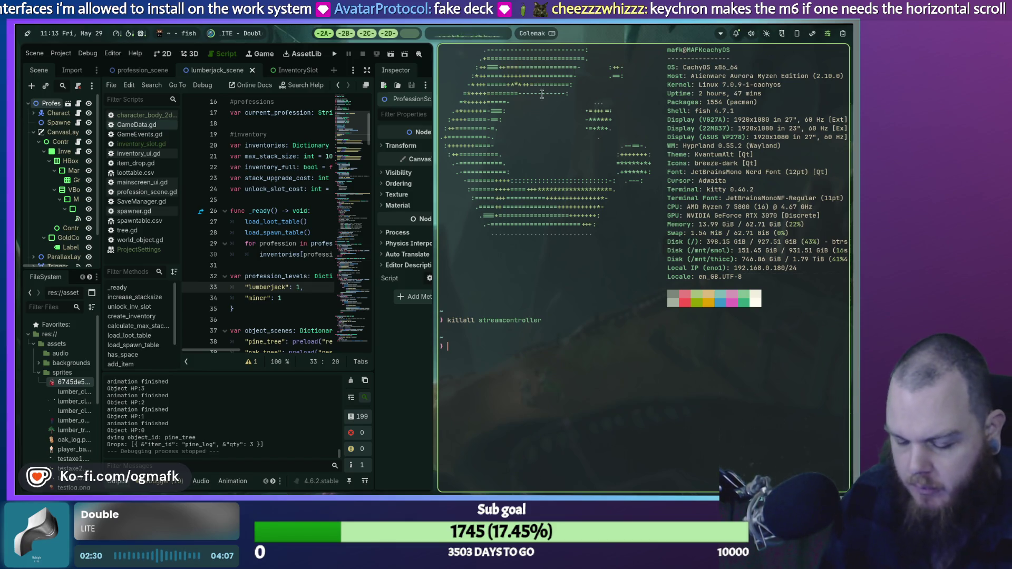
key("ctrl+d")
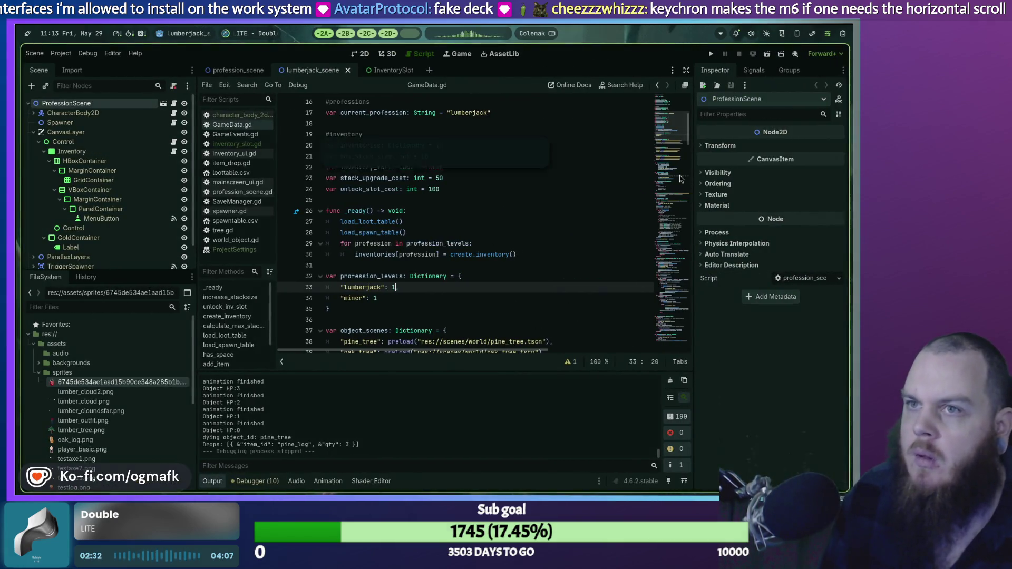
key("super+space")
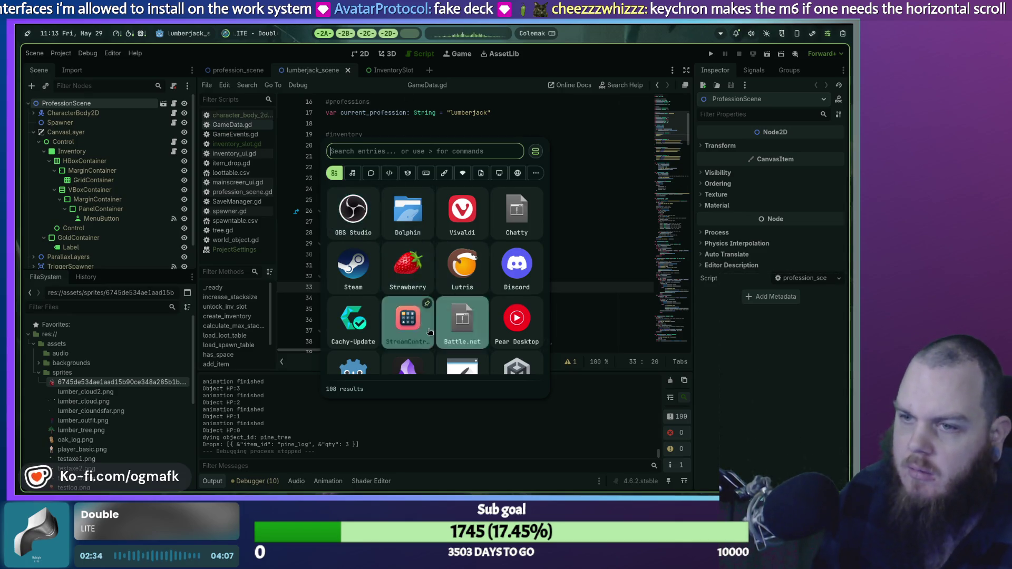
scroll(409, 313, "down", 1)
left_click(408, 313)
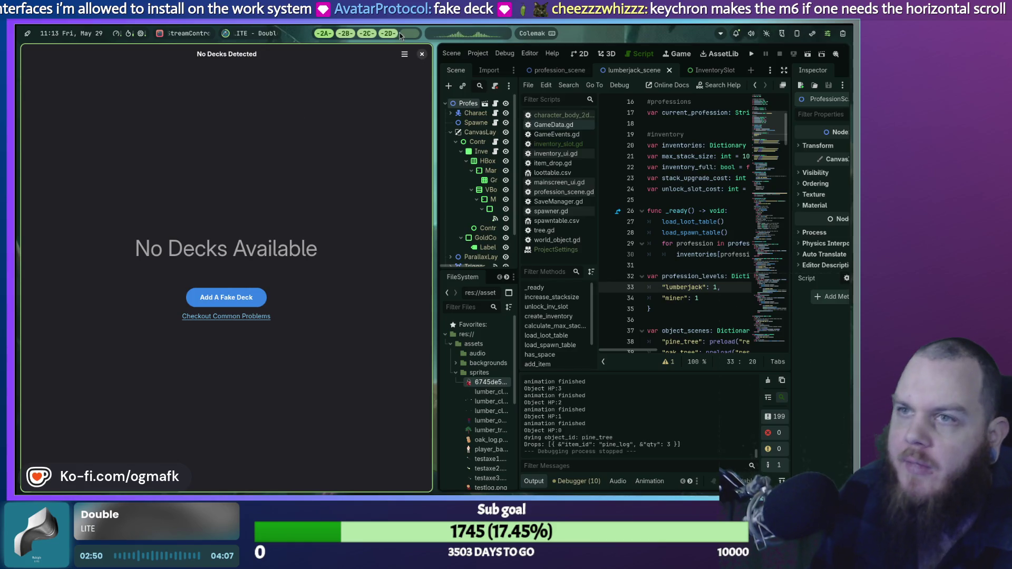
left_click(421, 54)
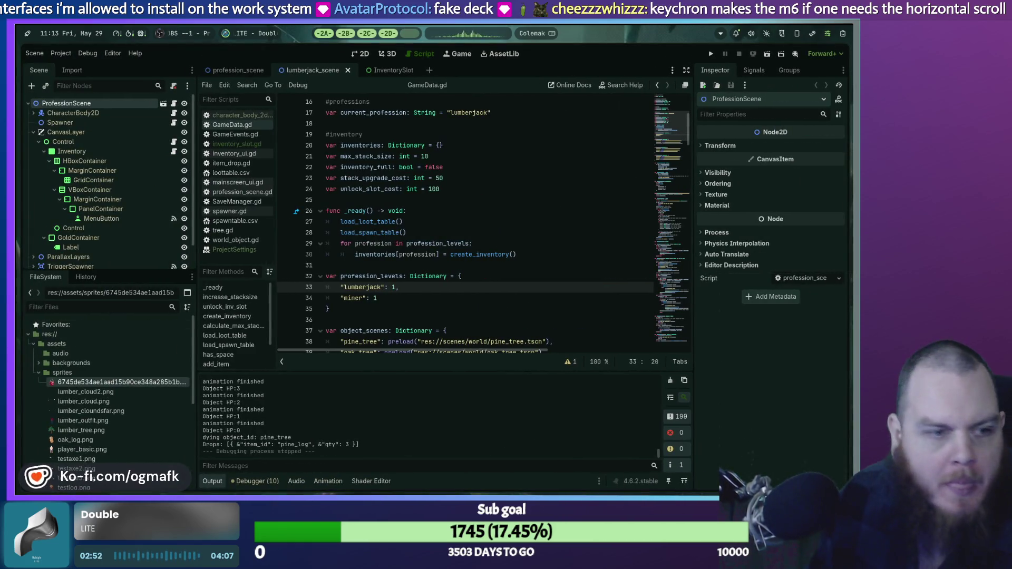